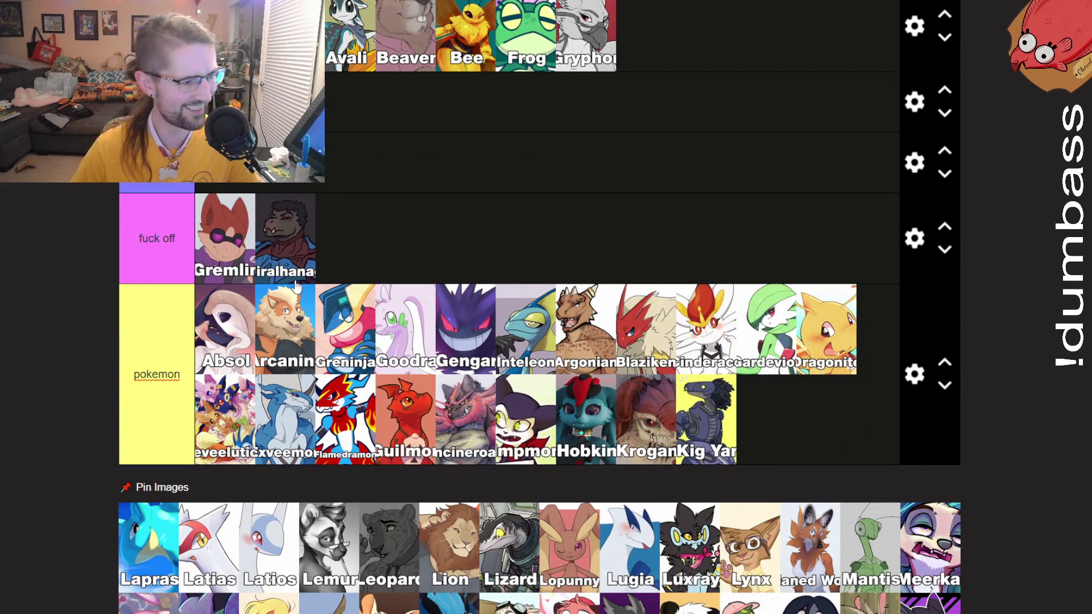
Put Lapras, Latias and Latios in the pokemon tier and Lemur in tier A.
scroll(296, 286, down, 9)
scroll(296, 285, up, 5)
mouse_move(147, 312)
mouse_down()
mouse_move(349, 183)
mouse_move(466, 91)
mouse_up()
drag(149, 310, 346, 183)
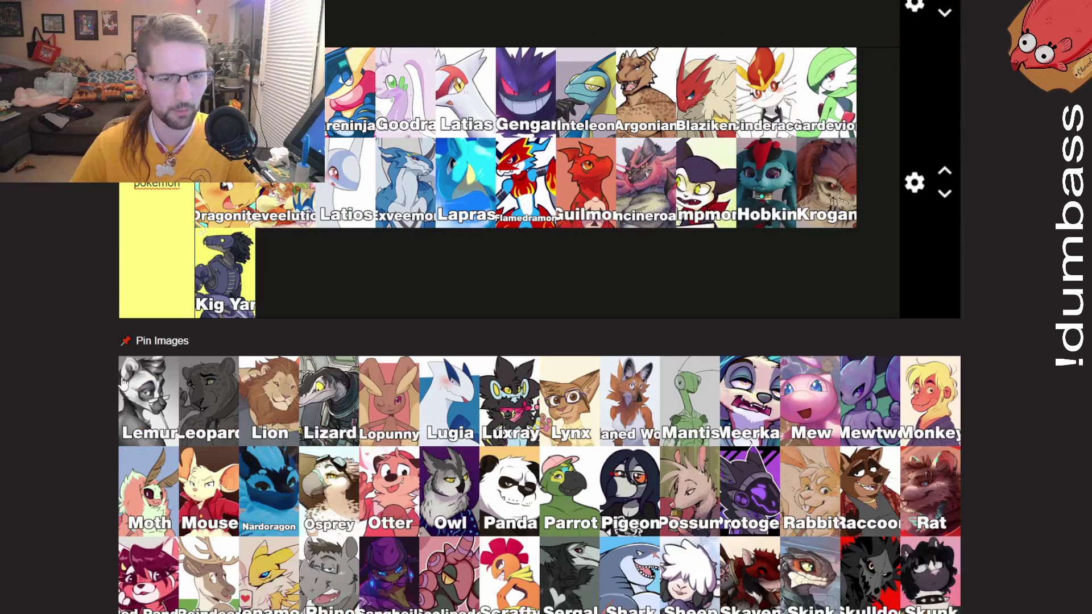
scroll(245, 400, up, 10)
mouse_move(124, 400)
mouse_down()
mouse_move(244, 400)
mouse_move(305, 294)
mouse_move(438, 192)
mouse_move(361, 379)
mouse_up()
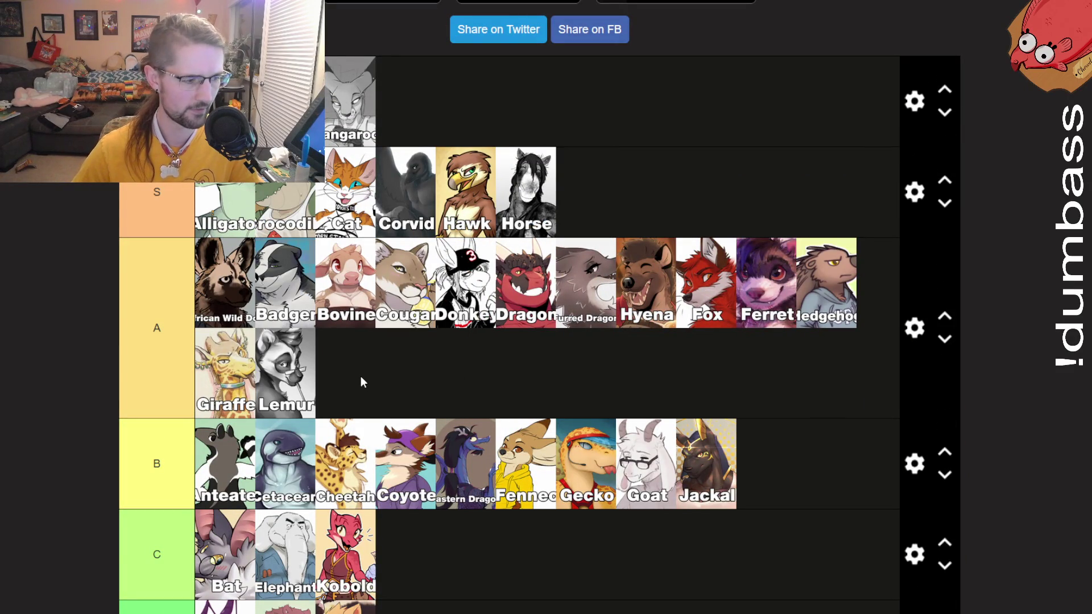
Place Leopard in the S+ tier right after Kangaroo.
scroll(361, 377, up, 4)
scroll(361, 377, down, 16)
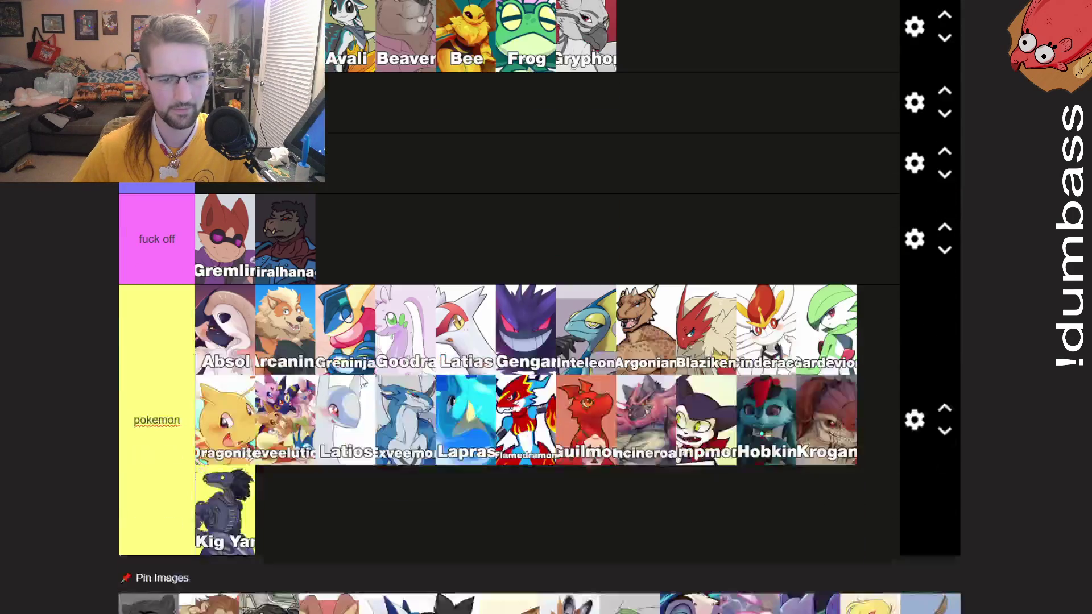
scroll(362, 381, down, 4)
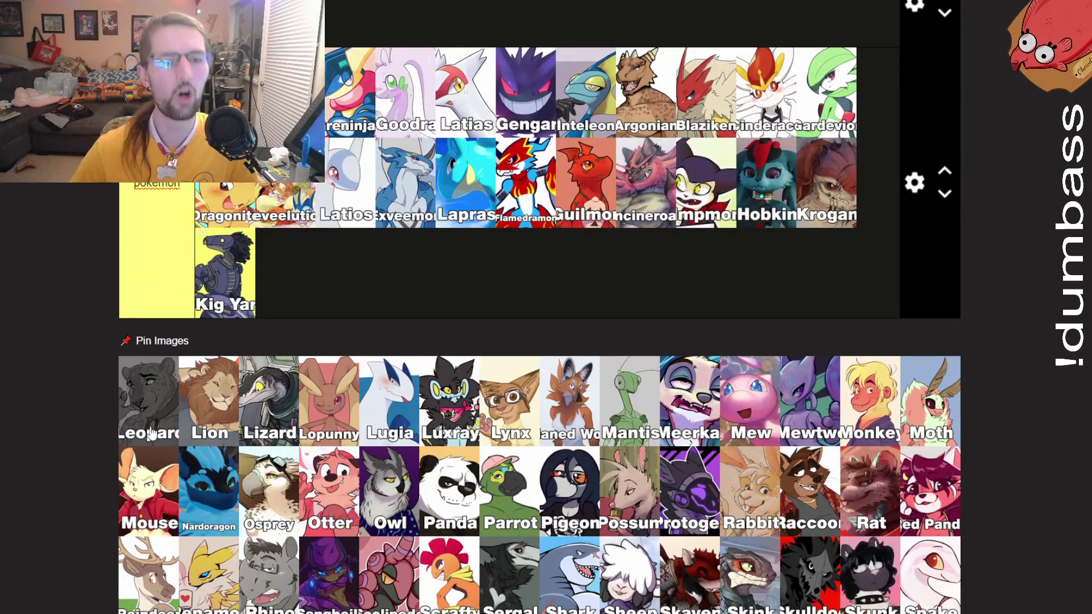
mouse_move(151, 436)
mouse_down()
mouse_move(171, 410)
mouse_move(446, 268)
mouse_move(460, 284)
mouse_move(463, 234)
mouse_move(451, 239)
mouse_move(446, 401)
mouse_move(428, 408)
mouse_up()
scroll(446, 267, up, 10)
scroll(463, 233, up, 8)
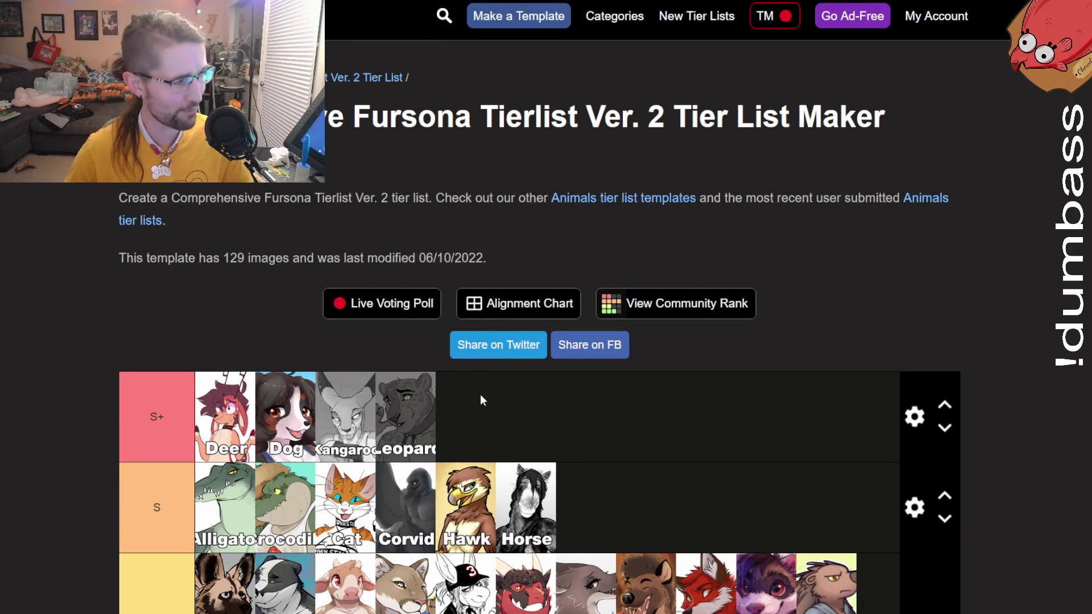
Move the Lion tile from the image pool into S+, immediately after Leopard.
scroll(478, 388, down, 20)
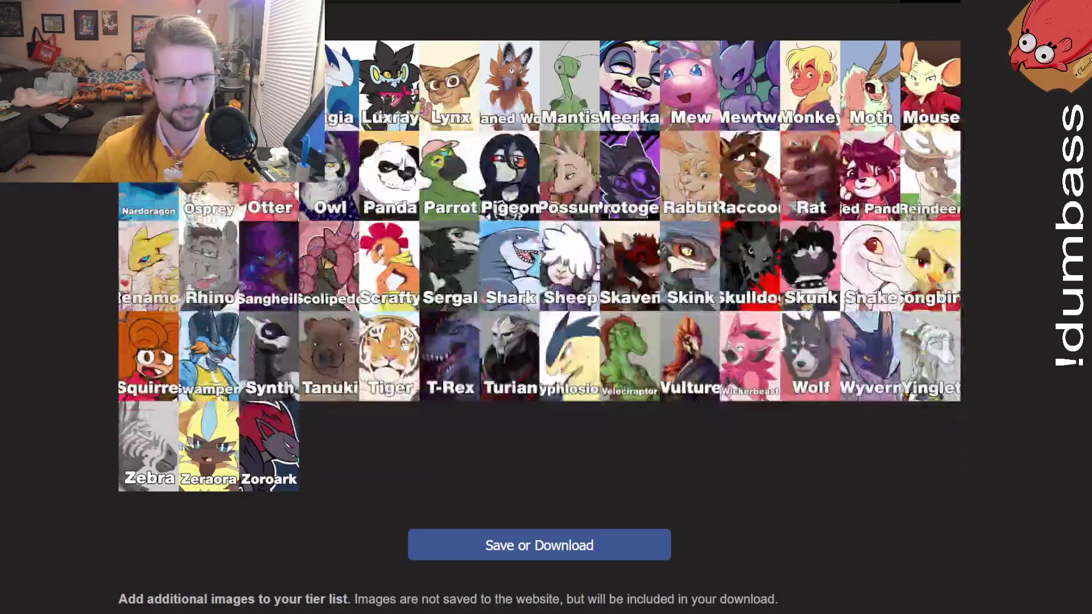
scroll(91, 191, up, 3)
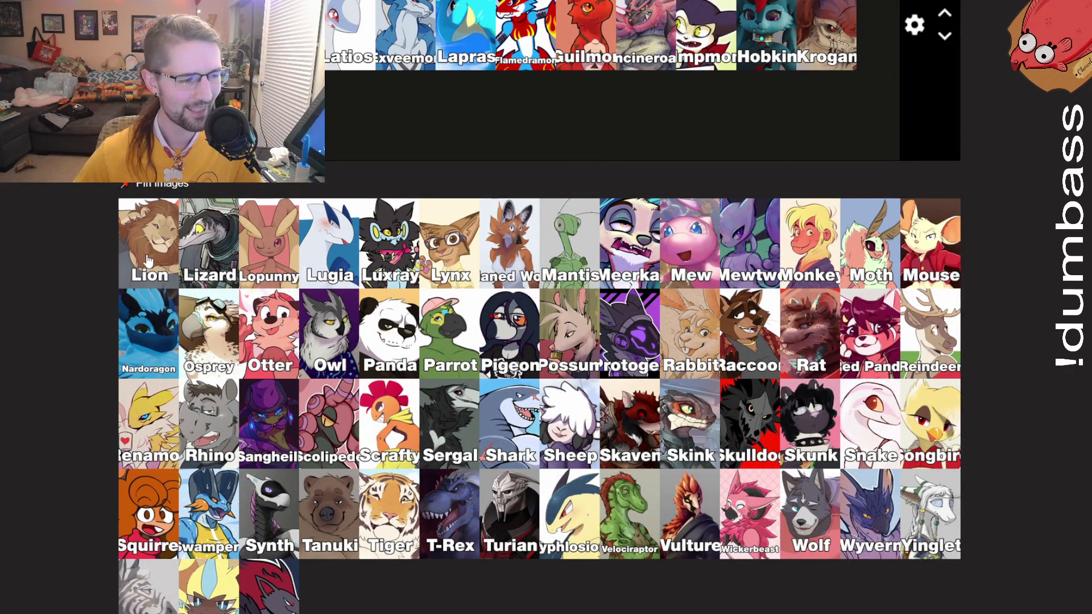
mouse_move(164, 275)
mouse_down()
mouse_move(166, 304)
mouse_move(234, 283)
mouse_move(284, 341)
mouse_move(461, 312)
mouse_move(501, 318)
mouse_move(509, 342)
mouse_up()
scroll(285, 342, up, 10)
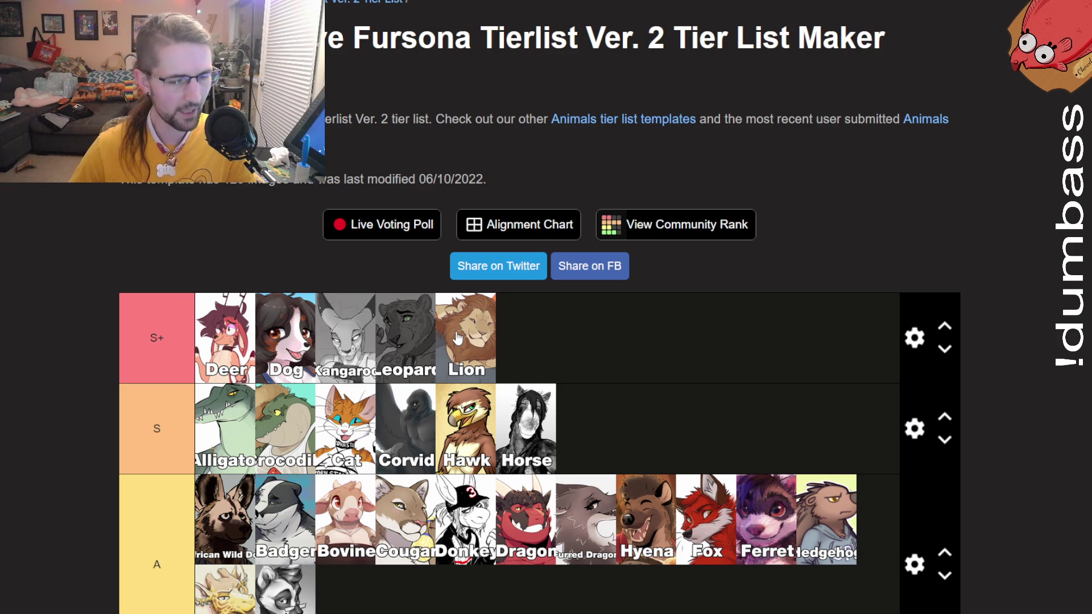
scroll(457, 337, down, 6)
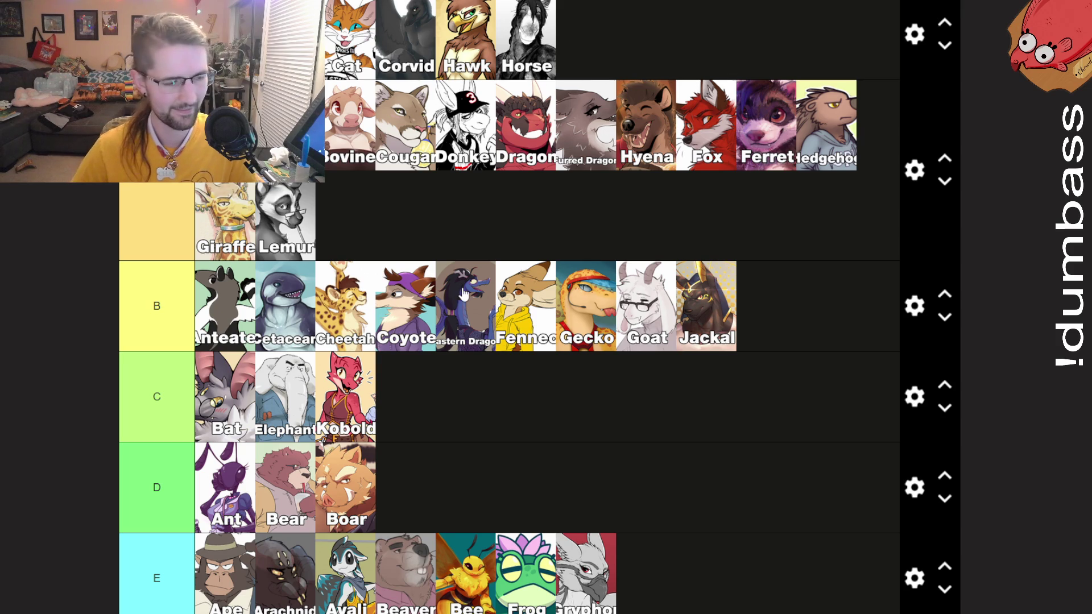
Move Lizard from the pool into tier A.
scroll(455, 296, down, 10)
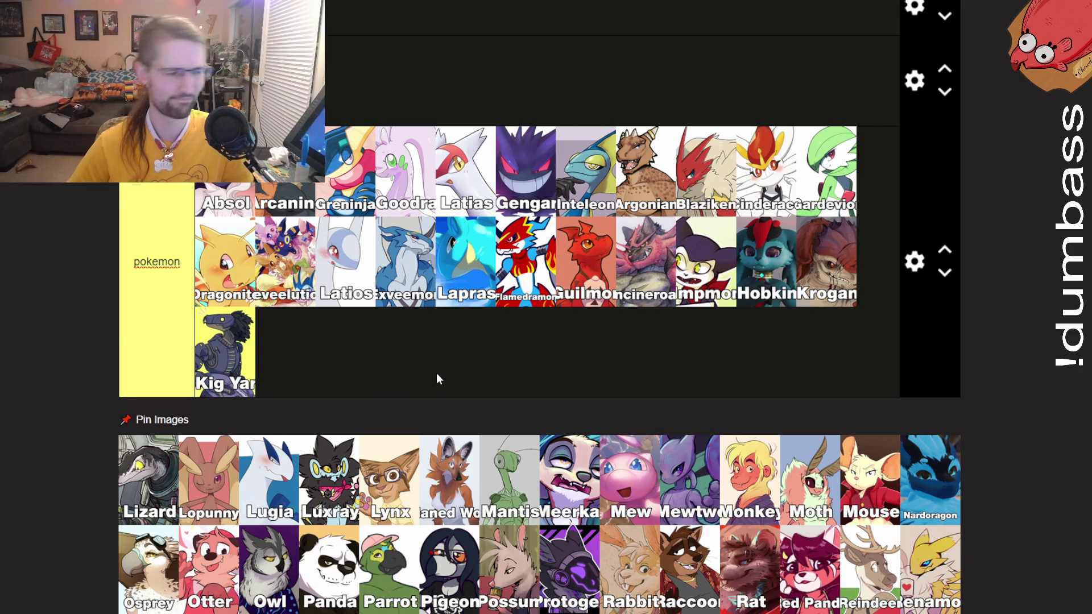
mouse_move(148, 483)
mouse_down()
mouse_move(365, 563)
mouse_move(388, 434)
mouse_move(417, 515)
mouse_move(421, 433)
mouse_move(293, 231)
mouse_move(342, 137)
mouse_move(384, 134)
mouse_up()
scroll(398, 455, up, 5)
scroll(398, 341, up, 5)
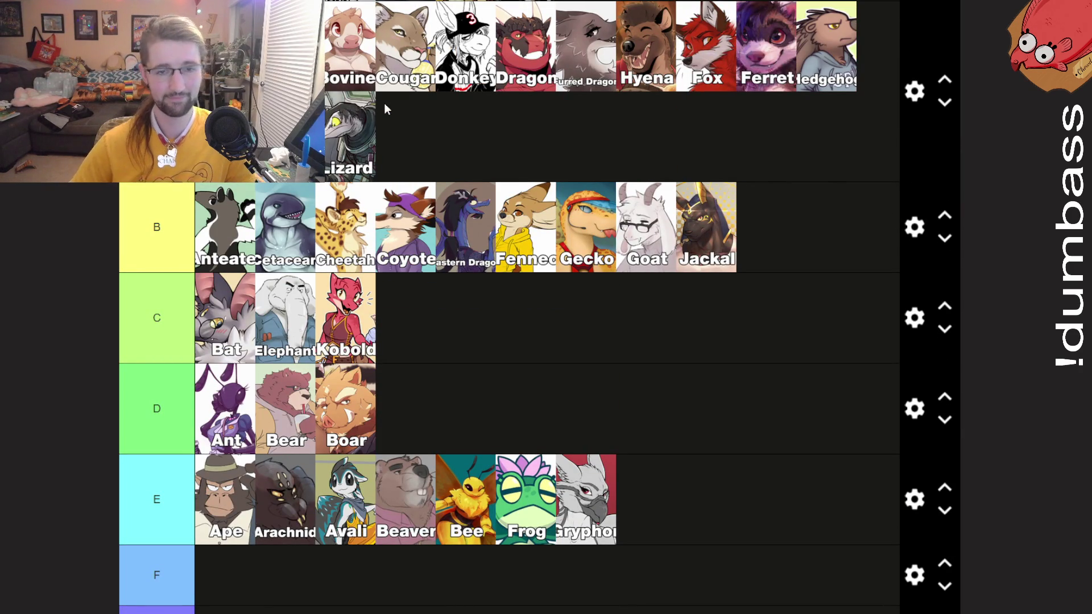
scroll(409, 435, up, 3)
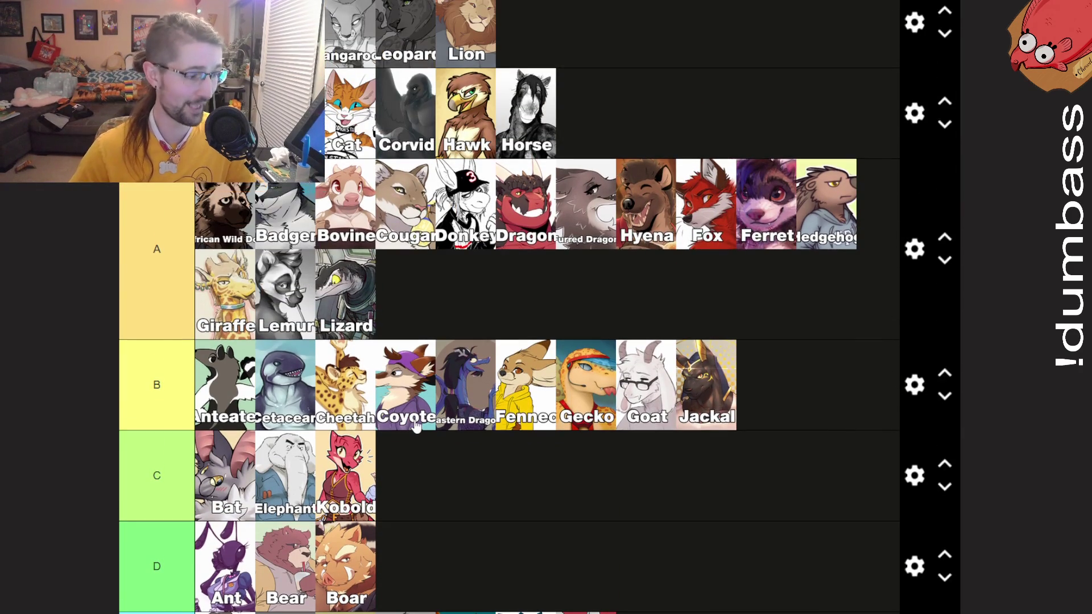
scroll(412, 429, down, 10)
scroll(415, 426, down, 7)
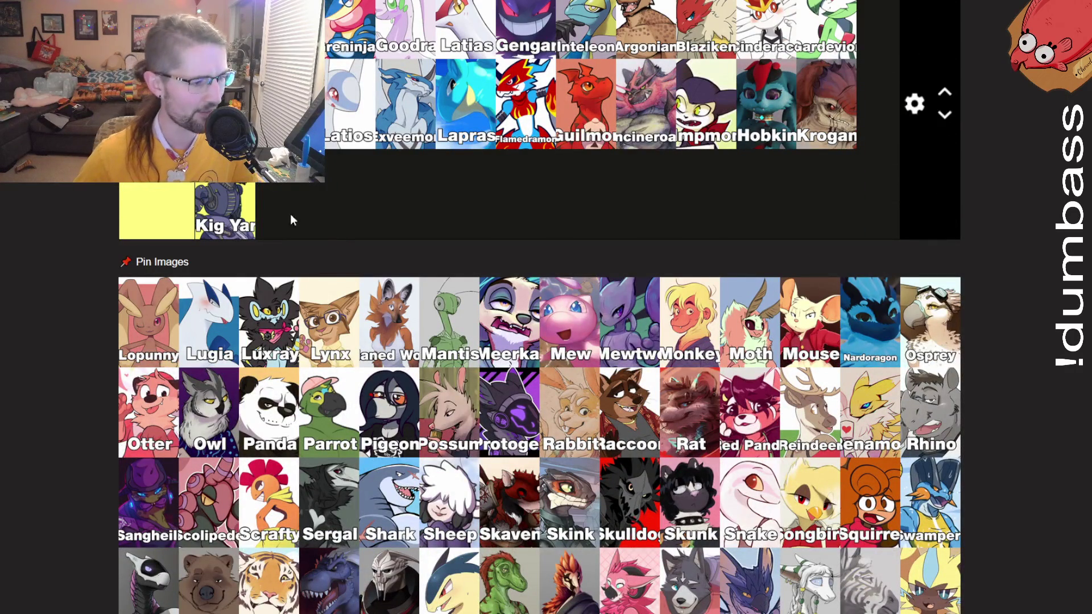
Put Lopunny, Lugia and Luxray in the pokemon tier and Lynx at the end of tier B.
drag(149, 317, 268, 228)
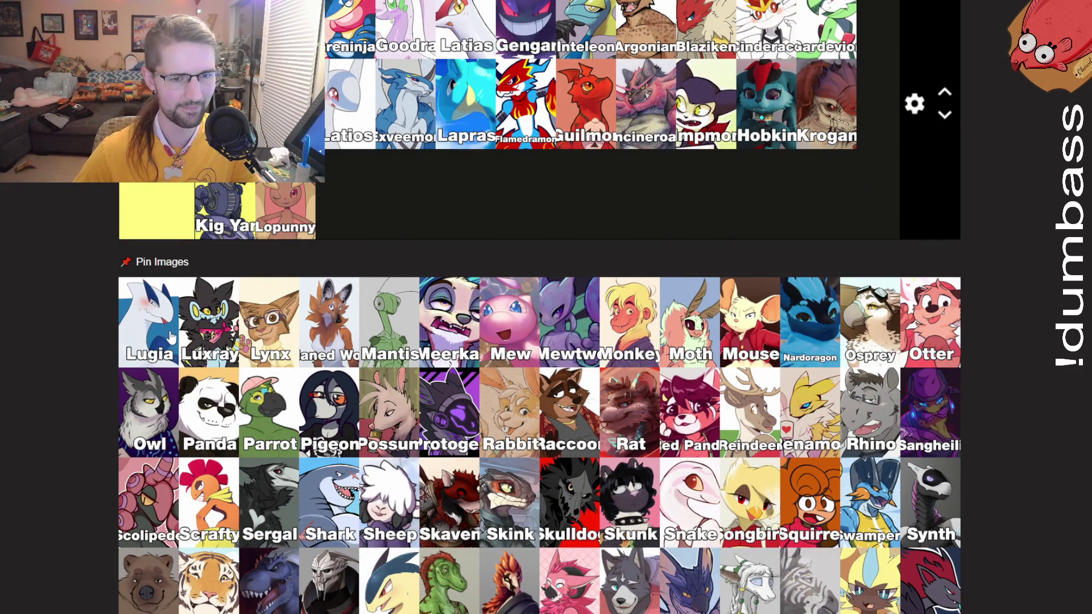
drag(168, 345, 350, 224)
drag(124, 330, 586, 102)
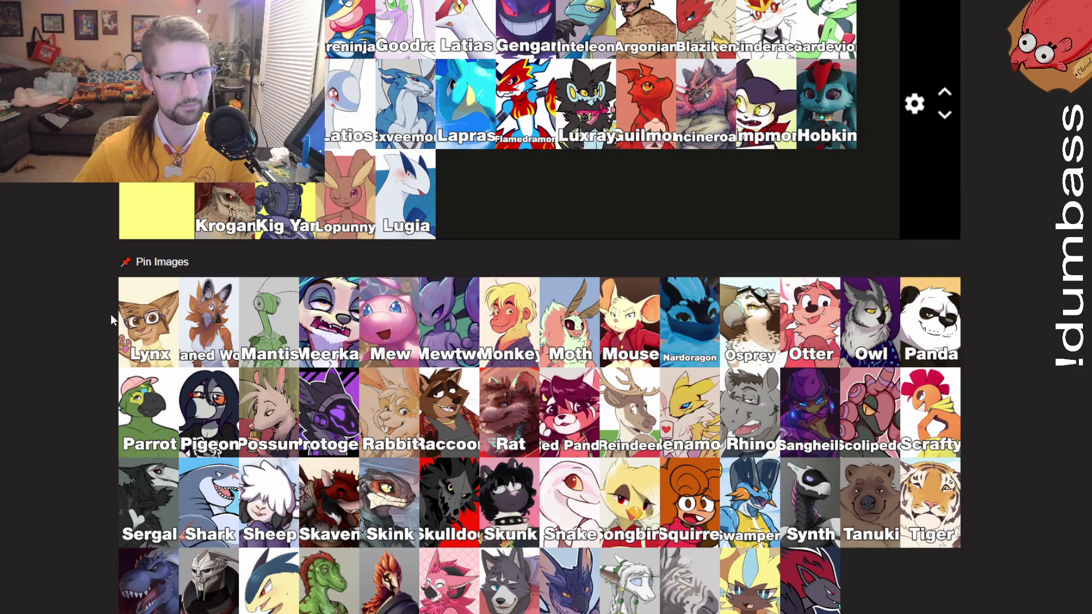
mouse_move(122, 327)
mouse_down()
mouse_move(157, 344)
mouse_move(571, 228)
mouse_move(828, 228)
mouse_move(785, 233)
mouse_up()
Pick up the Maned Wolf tile from the unplaced images.
scroll(148, 340, up, 10)
scroll(156, 344, up, 1)
scroll(470, 406, down, 8)
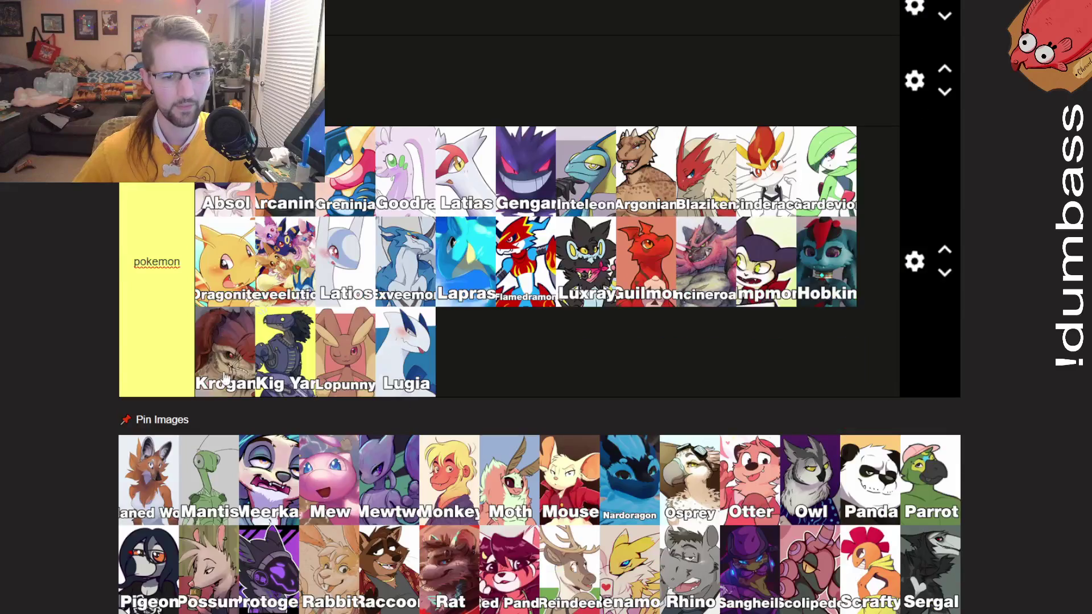
scroll(173, 449, down, 3)
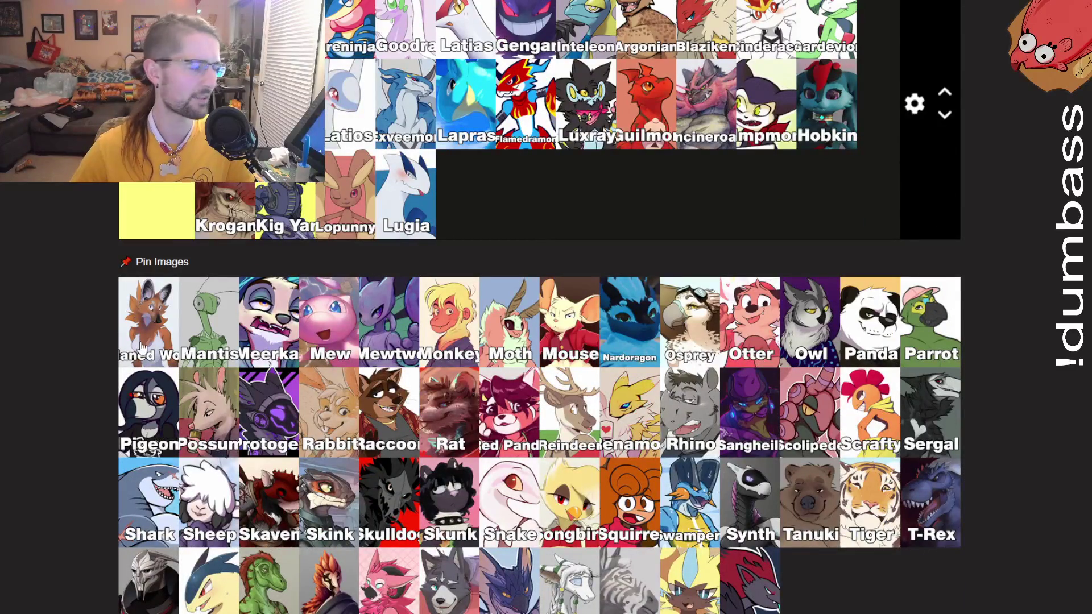
mouse_move(143, 348)
mouse_down()
mouse_move(170, 344)
mouse_move(149, 358)
mouse_move(161, 364)
mouse_move(171, 340)
mouse_move(204, 341)
mouse_up()
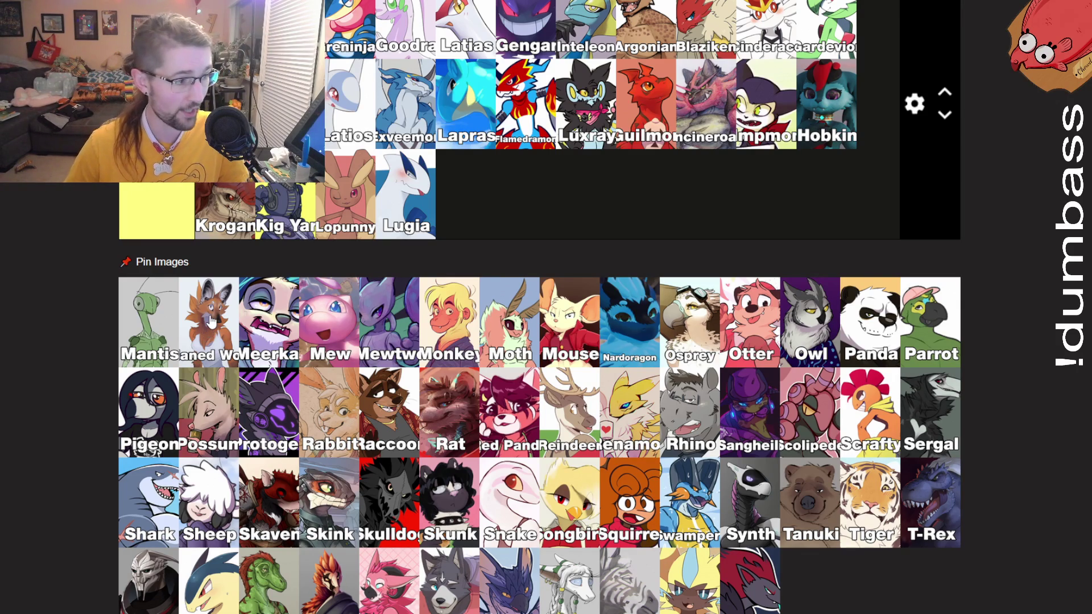
Carry the Maned Wolf tile up and drop it into the S+ tier.
mouse_move(205, 345)
mouse_down()
mouse_move(252, 341)
mouse_move(519, 450)
mouse_move(519, 350)
mouse_move(529, 345)
mouse_up()
scroll(244, 341, up, 2)
scroll(519, 450, up, 15)
scroll(530, 346, down, 15)
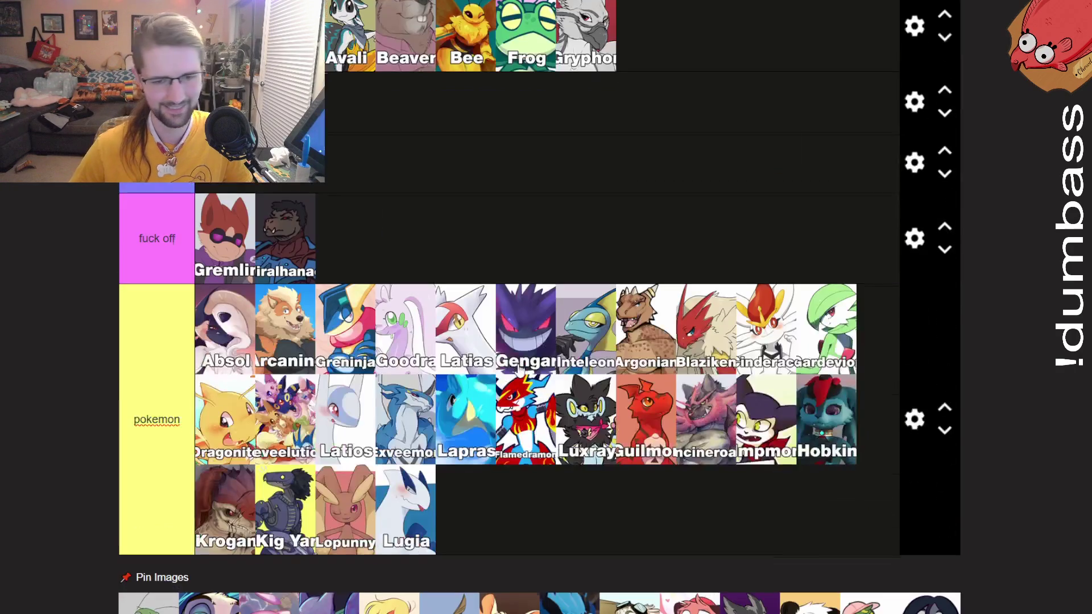
scroll(519, 368, down, 5)
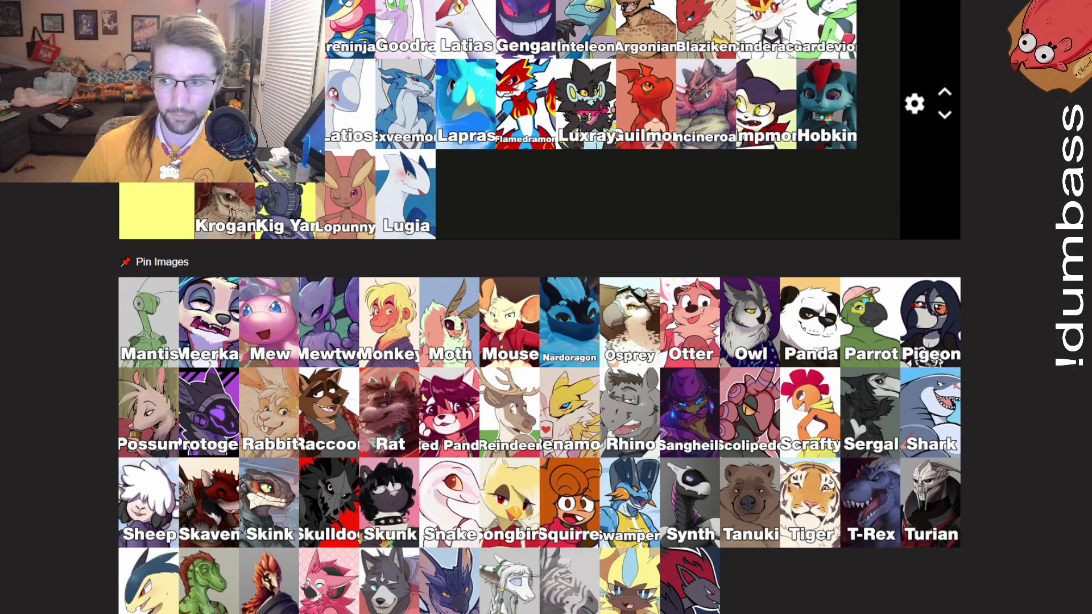
Leave the tier list and load the copied YouTube address.
key(F3)
key(ctrl+l)
key(ctrl+v)
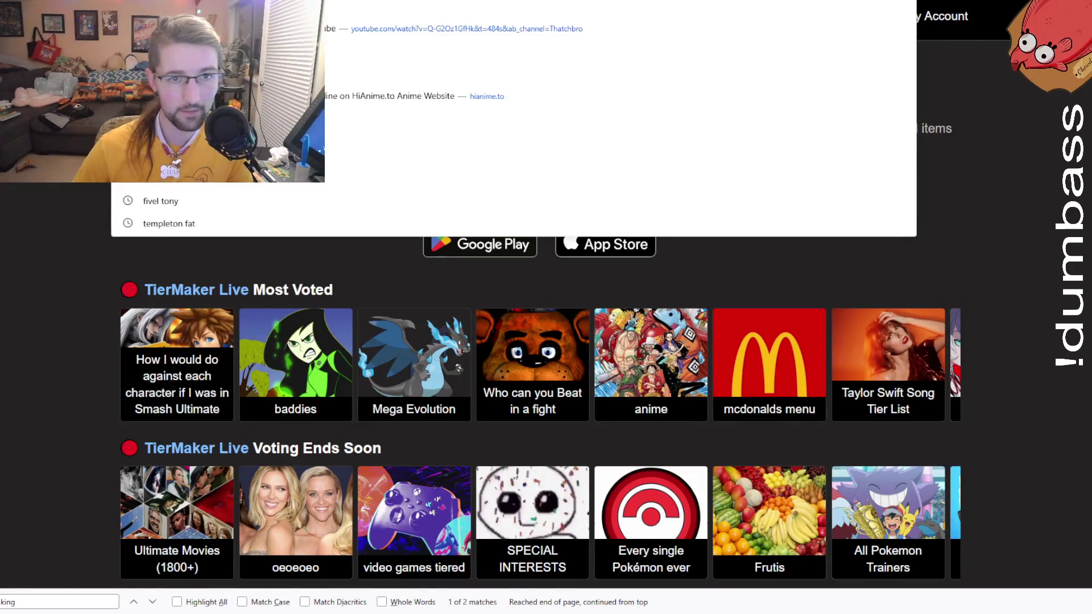
key(Return)
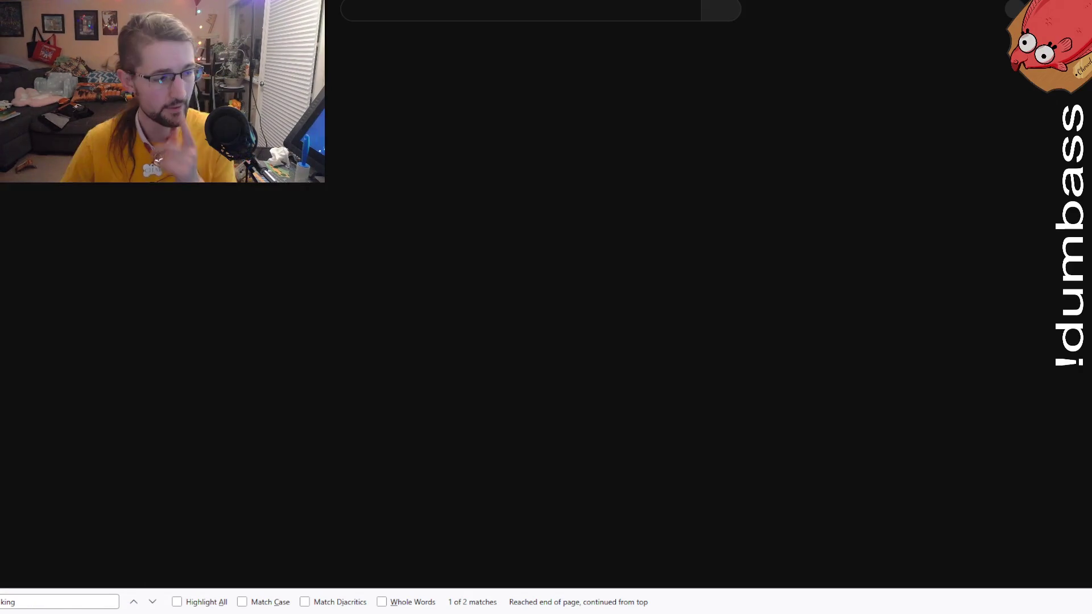
Open the Athena the Goofball video from the channel's uploads.
scroll(697, 384, down, 15)
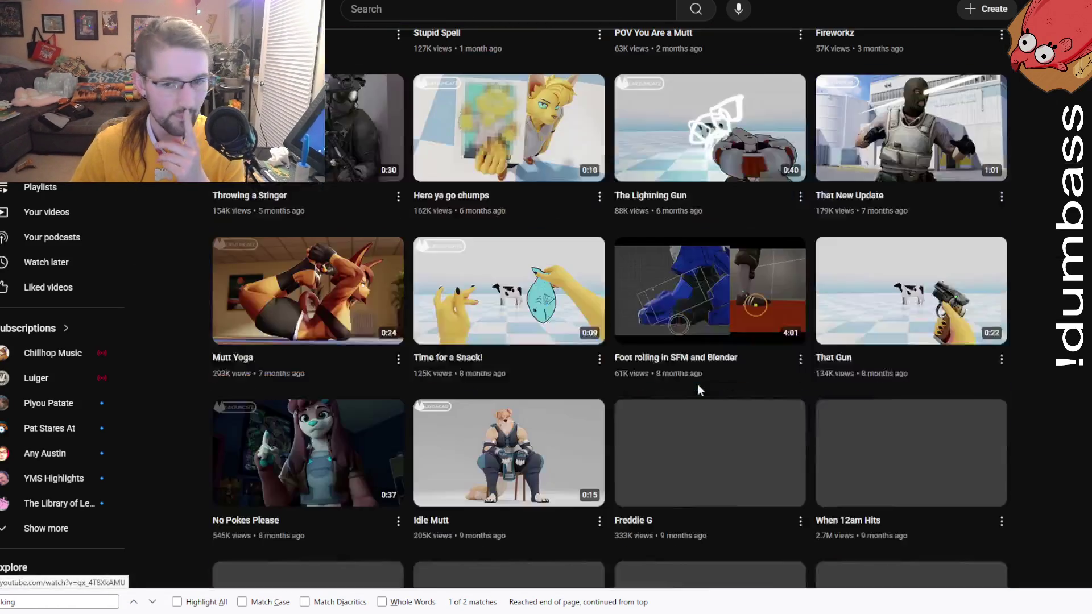
scroll(700, 387, down, 10)
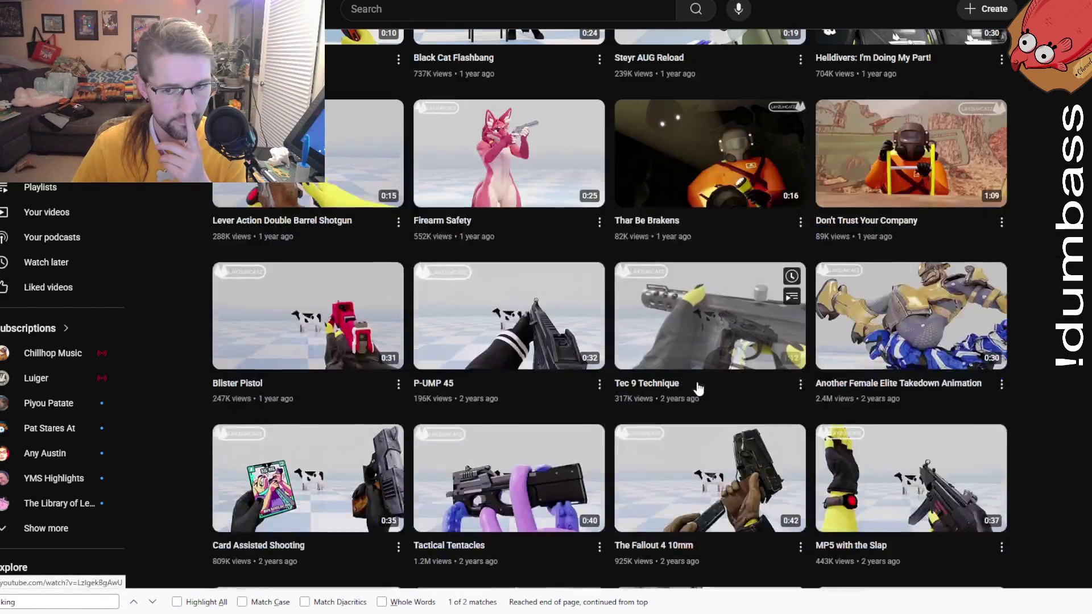
scroll(715, 345, up, 12)
scroll(715, 345, up, 3)
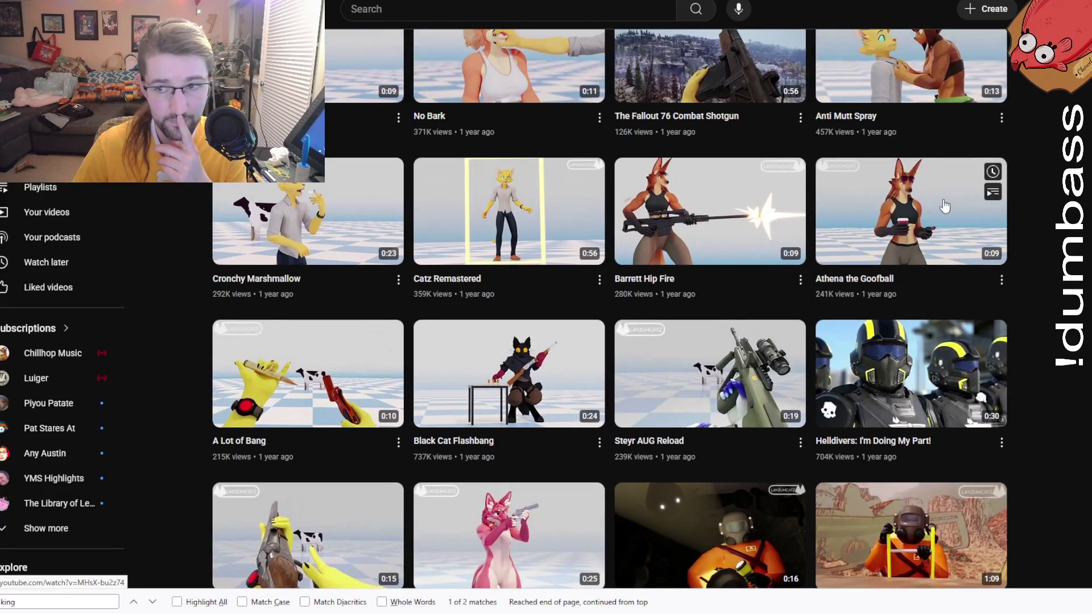
click(941, 205)
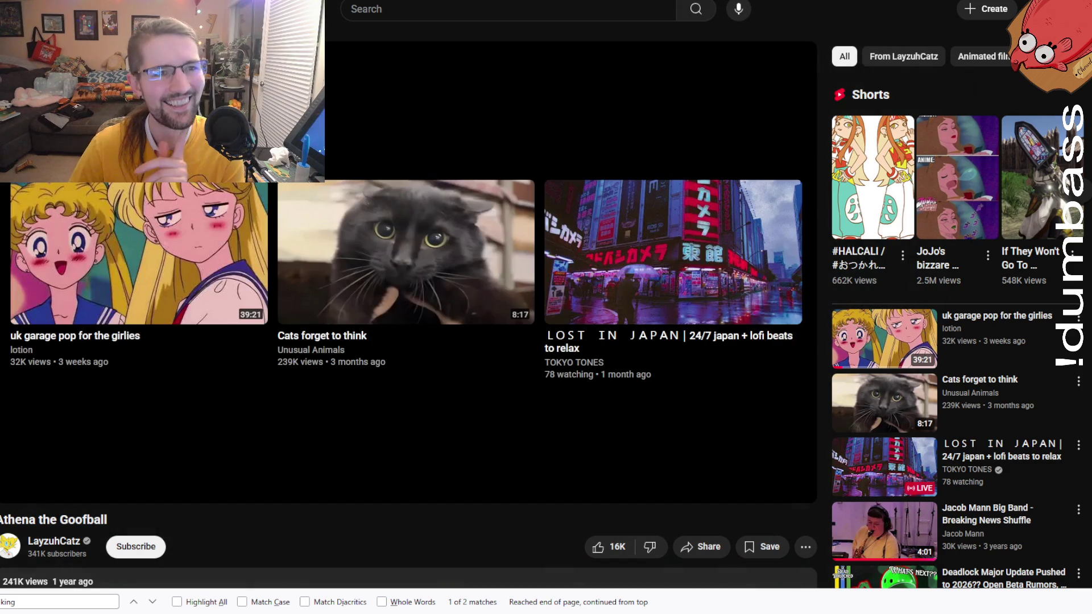
Return to the channel's video list, play Barrett Hip Fire, then restart it.
key(alt+Left)
scroll(546, 324, down, 10)
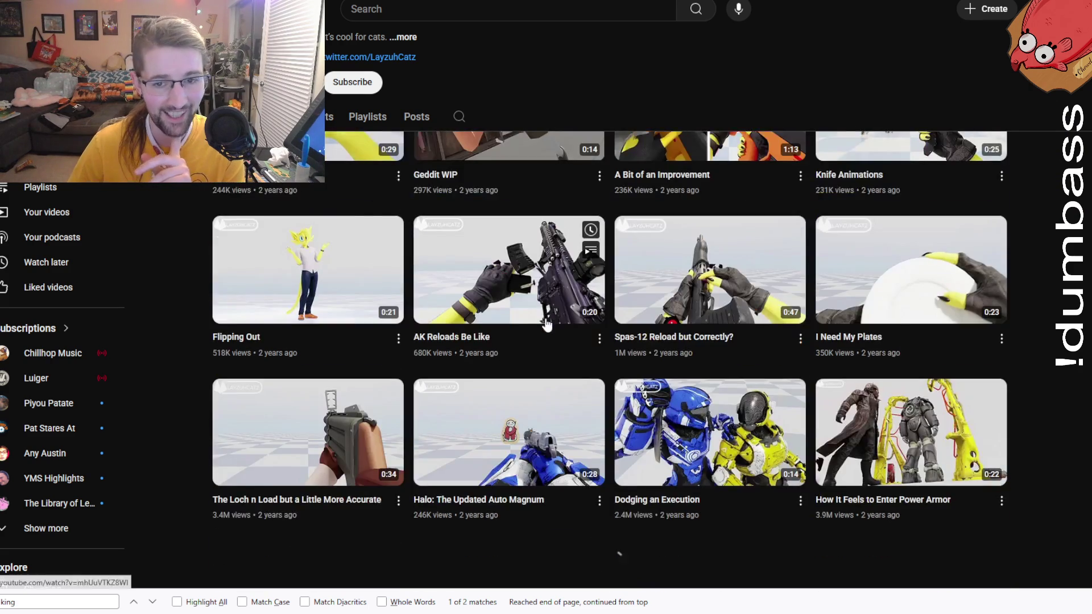
scroll(549, 326, up, 7)
scroll(549, 326, down, 6)
scroll(549, 326, up, 10)
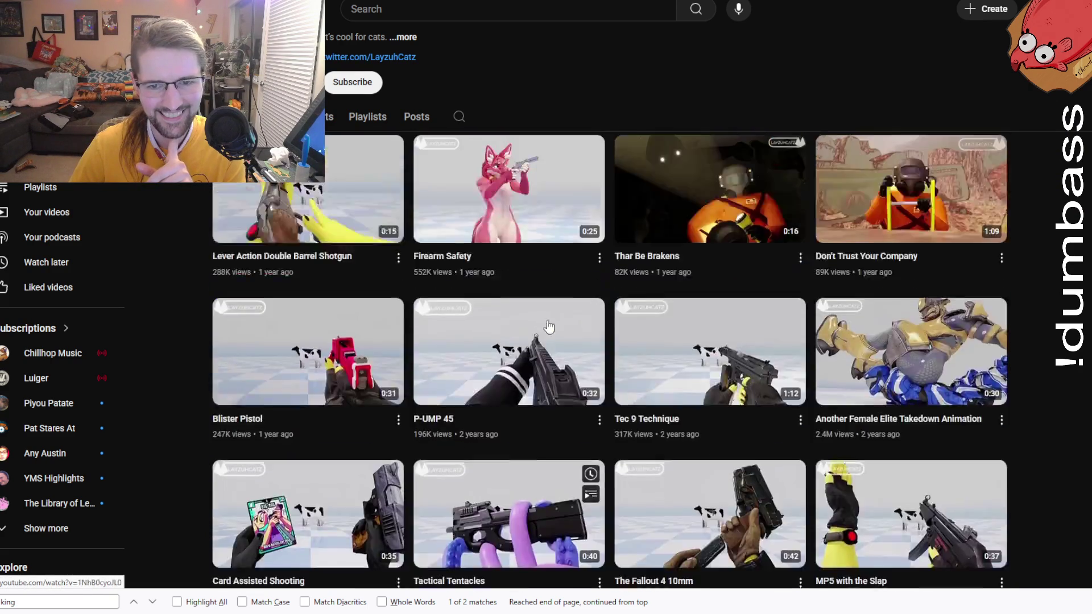
scroll(548, 326, up, 5)
scroll(549, 320, up, 1)
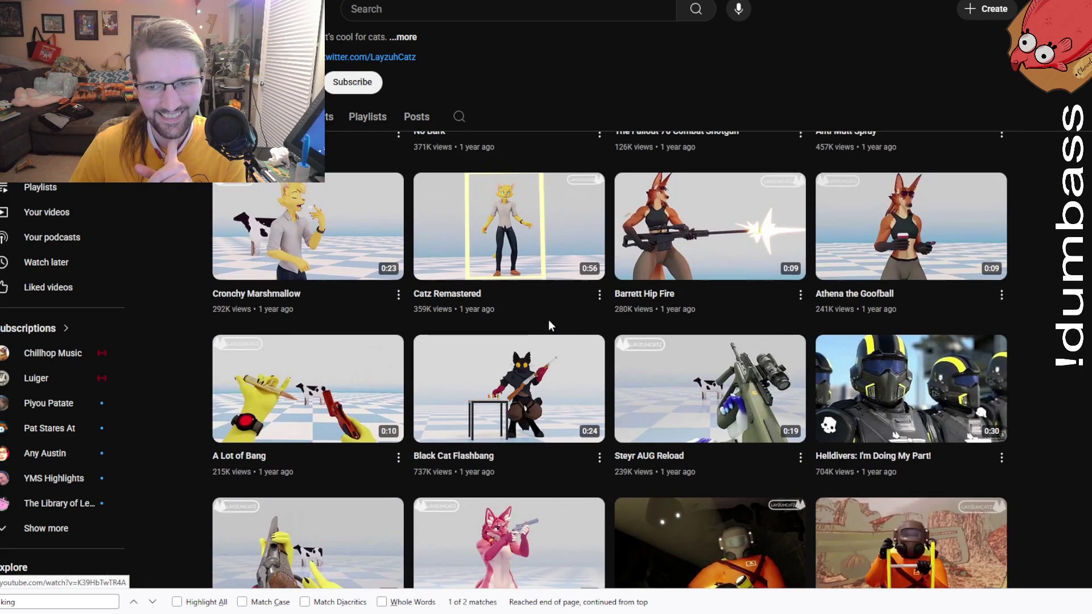
click(712, 227)
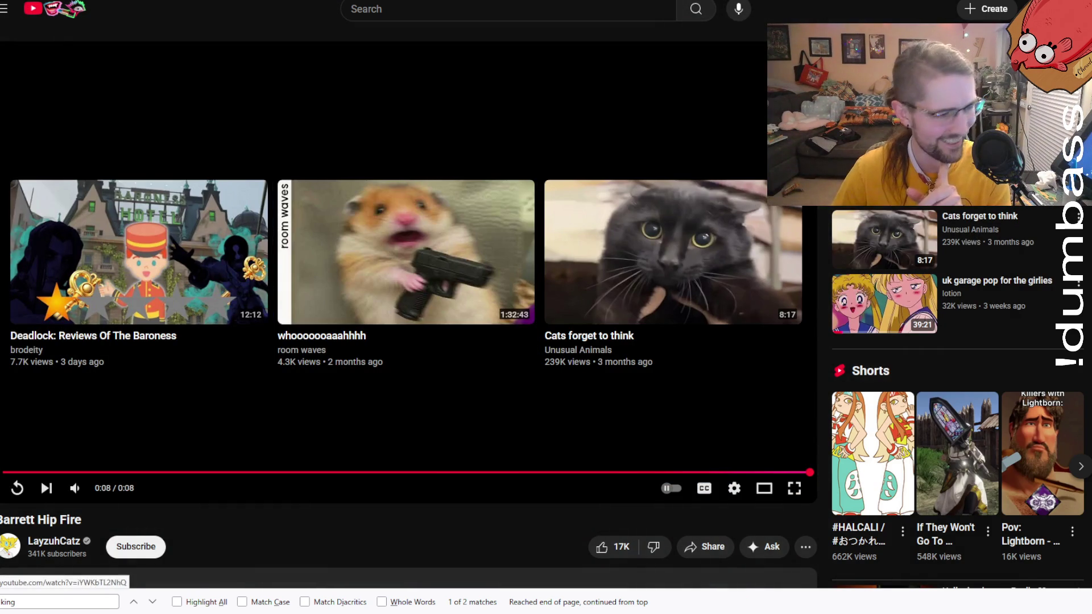
click(17, 489)
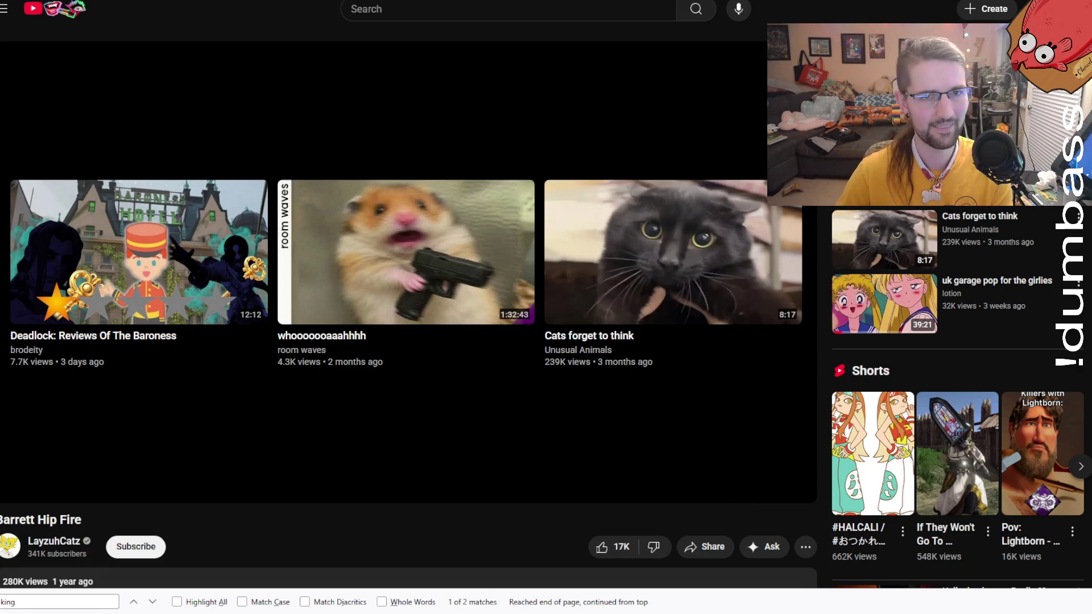
Switch back to the fursona tier list and place Mantis in tier E.
key(ctrl+Tab)
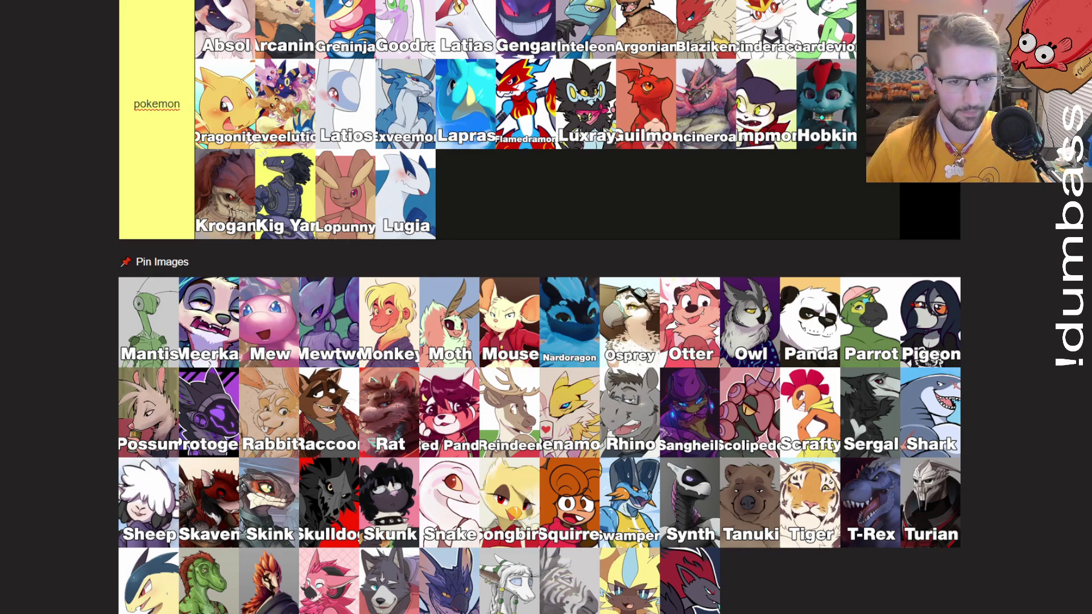
mouse_move(151, 336)
mouse_down()
mouse_move(193, 318)
mouse_move(458, 374)
mouse_move(785, 151)
mouse_up()
Place Meerkat in tier A.
scroll(319, 341, up, 8)
scroll(455, 284, down, 10)
mouse_move(142, 265)
mouse_down()
mouse_move(197, 242)
mouse_move(256, 245)
mouse_move(398, 199)
mouse_move(406, 165)
mouse_up()
scroll(197, 241, up, 10)
scroll(407, 165, up, 3)
scroll(398, 182, up, 5)
scroll(389, 193, down, 20)
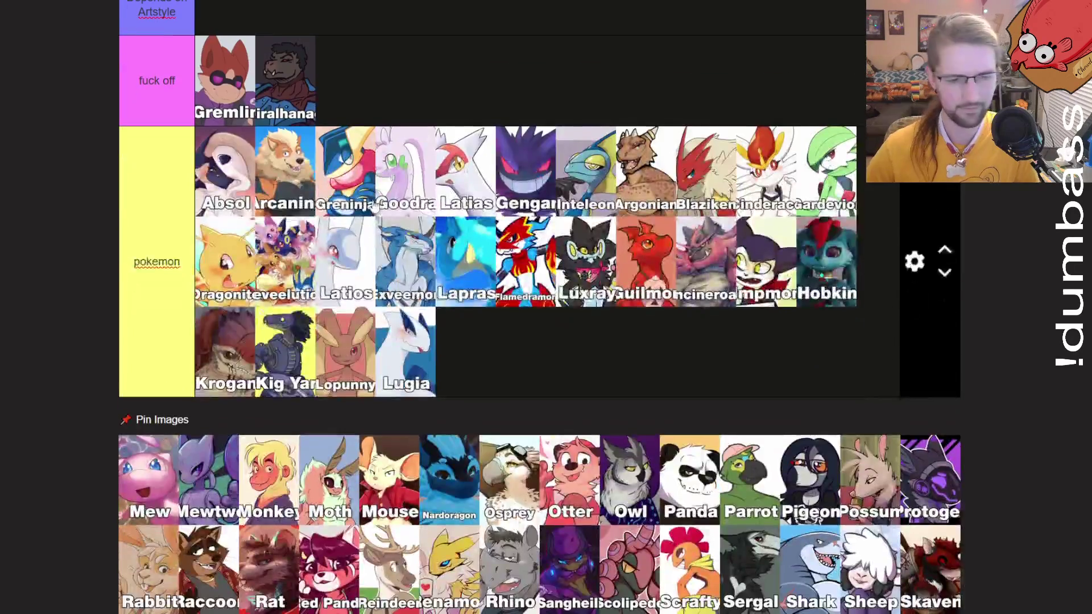
Put Mew and Mewtwo in the pokemon tier, Mewtwo after Latios.
drag(146, 493, 363, 329)
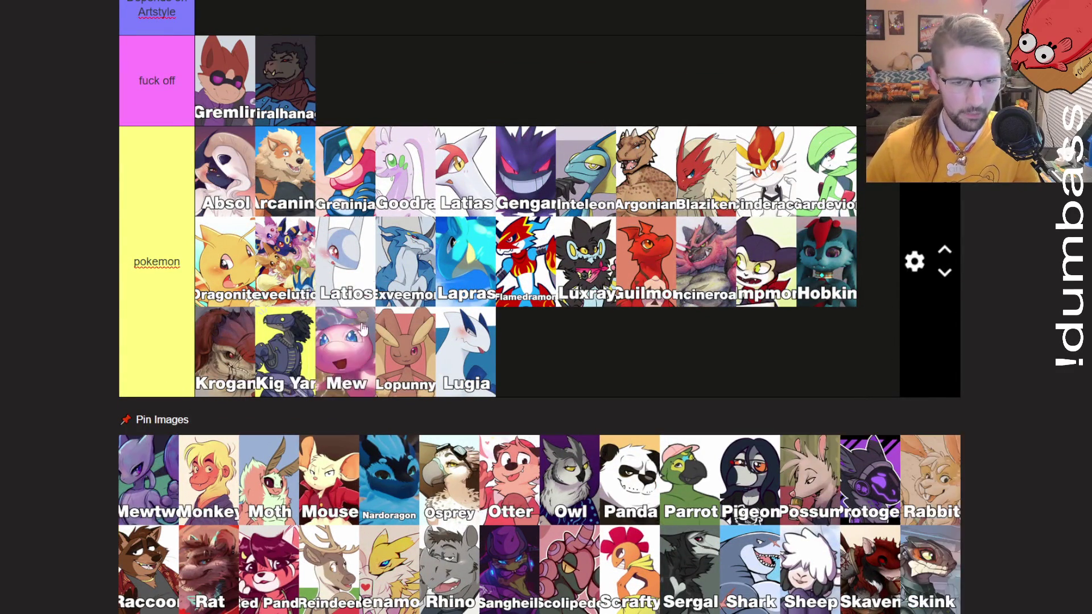
drag(174, 490, 405, 262)
mouse_move(138, 475)
mouse_down()
mouse_move(116, 449)
mouse_move(59, 426)
mouse_up()
scroll(59, 427, up, 4)
scroll(53, 419, down, 10)
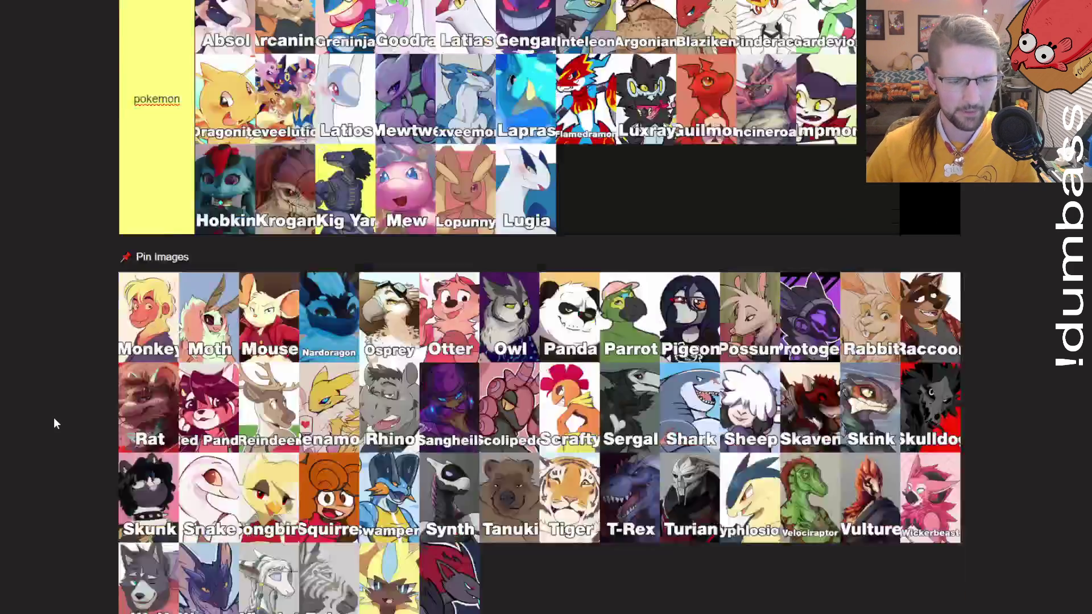
scroll(299, 259, up, 10)
mouse_move(236, 196)
mouse_down()
mouse_move(299, 258)
mouse_move(299, 210)
mouse_move(265, 182)
mouse_move(257, 218)
mouse_up()
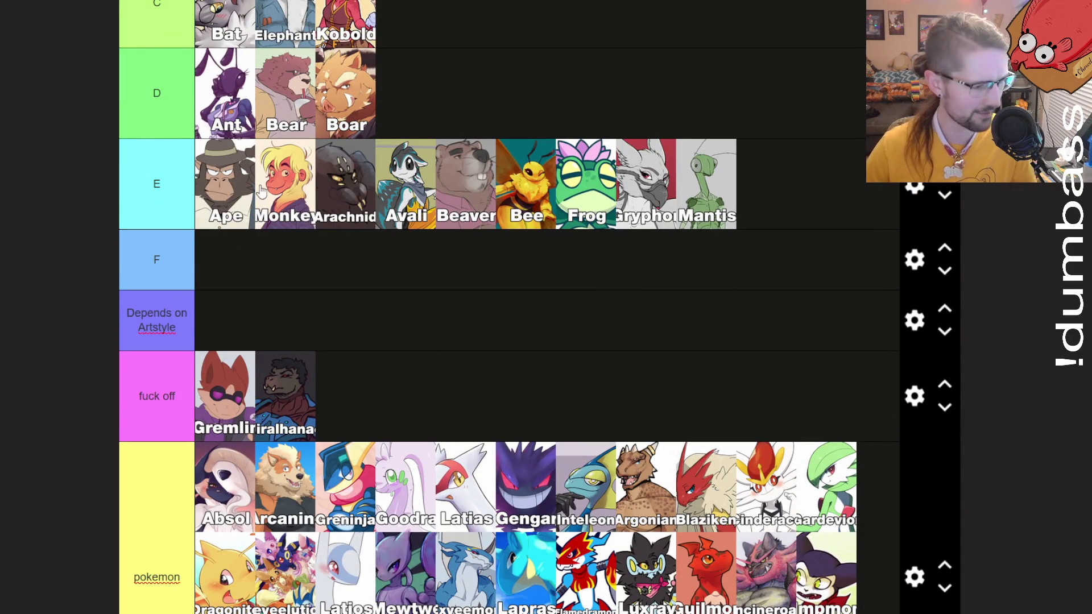
Put Monkey in tier E and Moth in tier D, then pick up Mouse.
scroll(262, 193, down, 10)
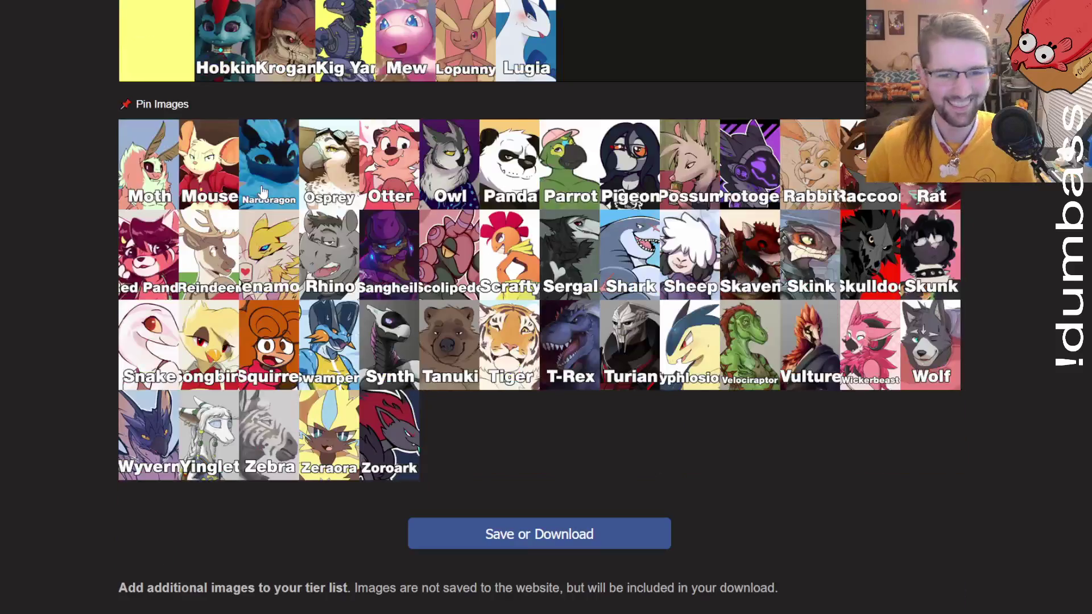
scroll(240, 205, up, 5)
mouse_move(159, 171)
mouse_down()
mouse_move(242, 209)
mouse_move(320, 210)
mouse_move(409, 105)
mouse_move(438, 103)
mouse_up()
scroll(238, 206, up, 5)
scroll(410, 105, up, 3)
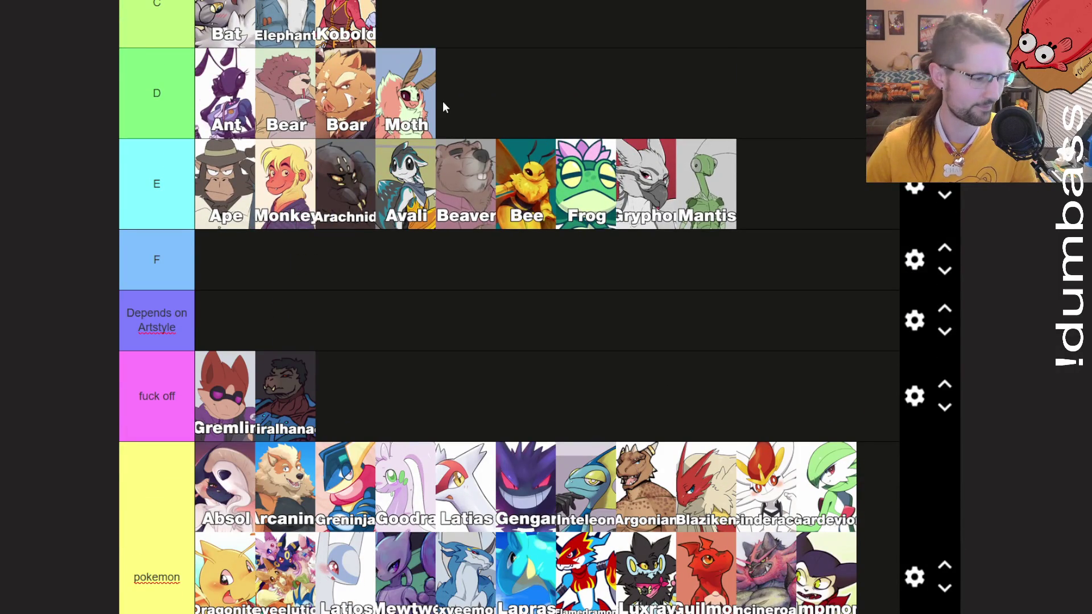
scroll(402, 109, down, 10)
scroll(114, 189, up, 1)
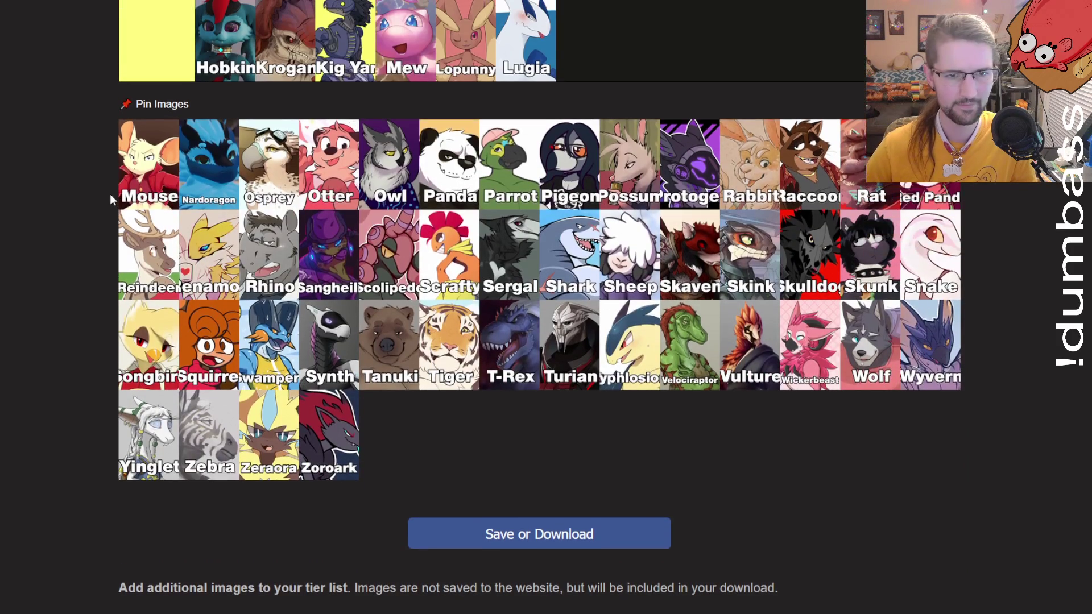
mouse_move(142, 181)
mouse_down()
mouse_move(165, 204)
mouse_move(335, 161)
mouse_move(464, 233)
mouse_move(510, 237)
mouse_up()
scroll(150, 188, up, 10)
scroll(163, 203, up, 3)
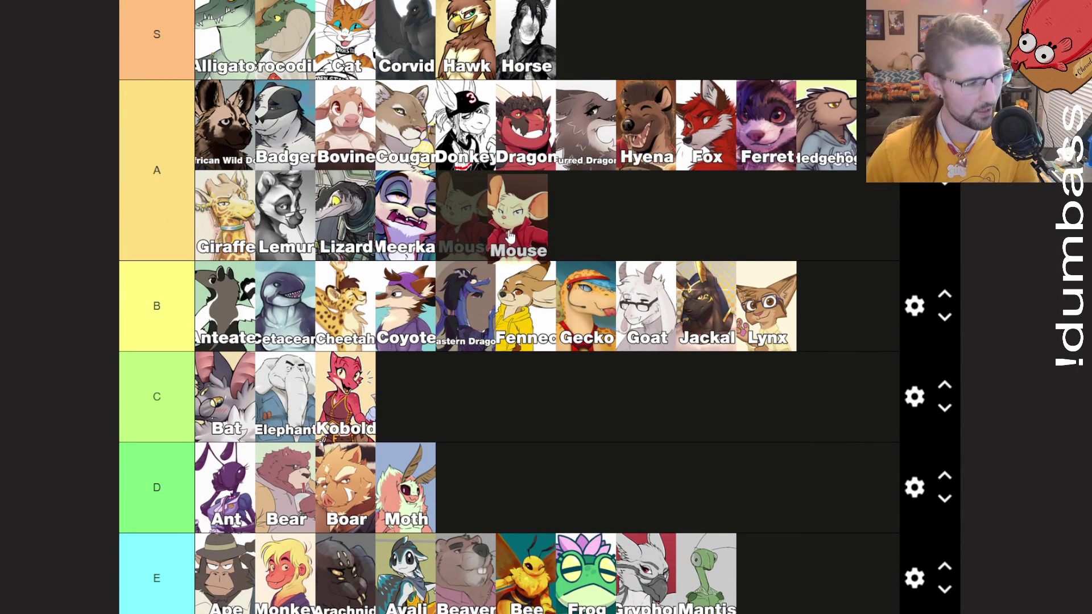
Drop Mouse at the end of tier B, Nardoragon after Krogan in pokemon, Osprey in S.
drag(511, 237, 510, 242)
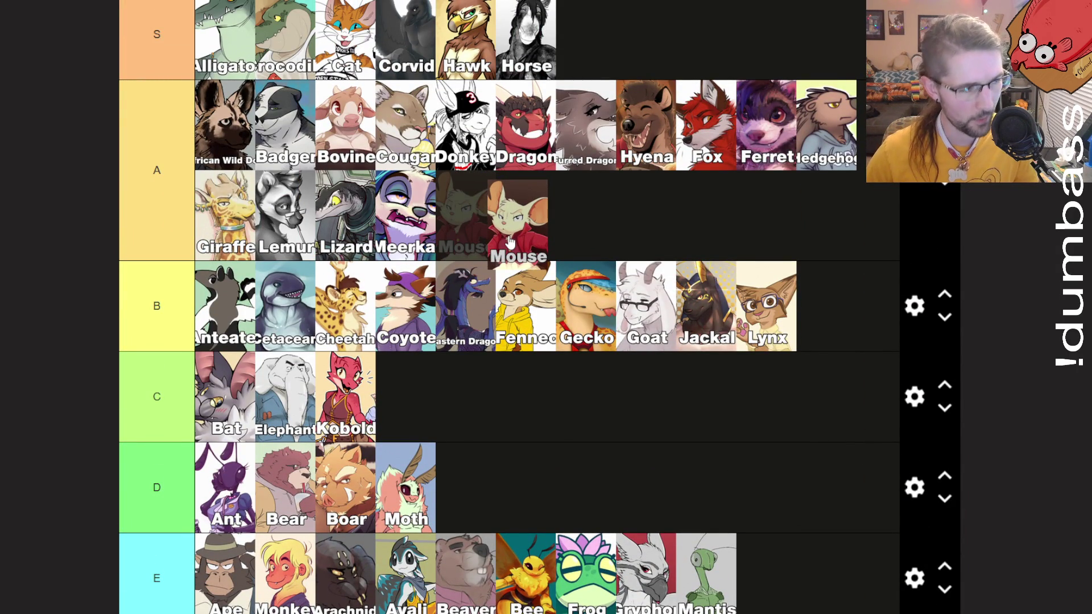
drag(511, 242, 828, 301)
scroll(556, 248, down, 10)
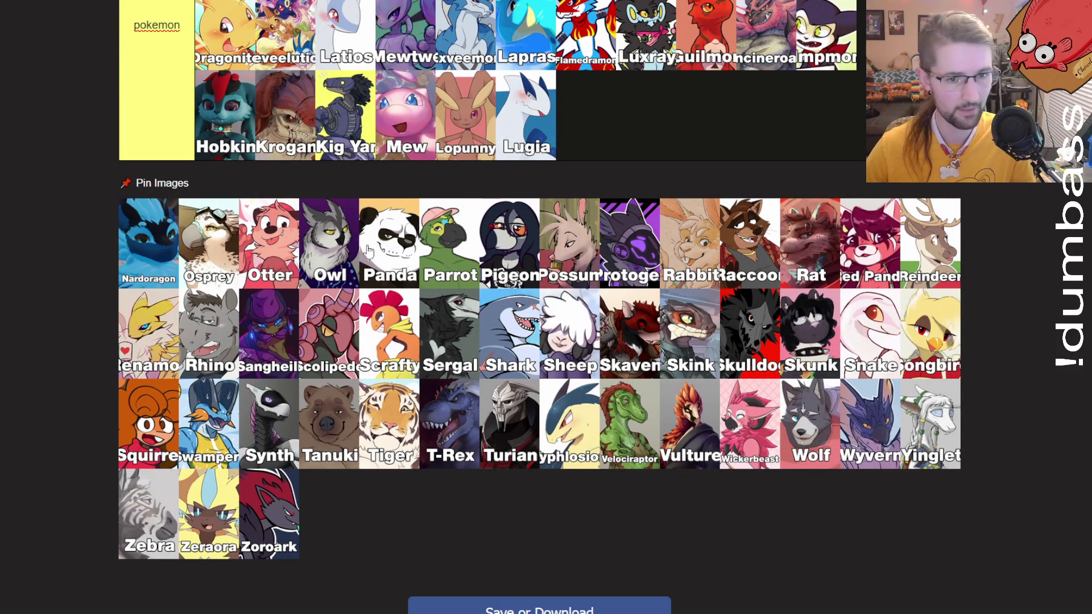
drag(131, 245, 344, 119)
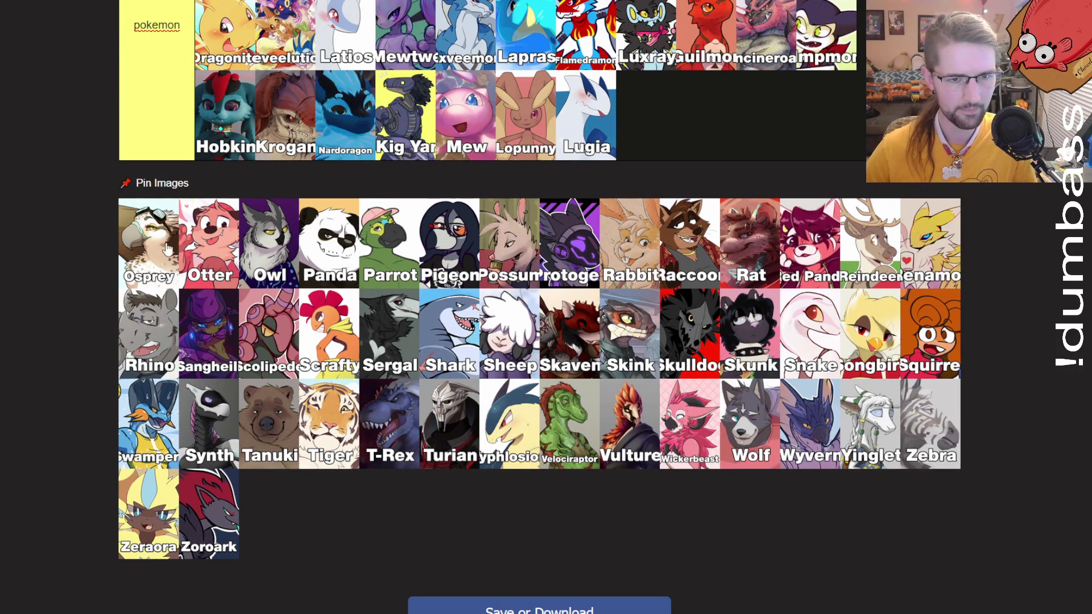
mouse_move(159, 250)
mouse_down()
mouse_move(708, 245)
mouse_move(715, 270)
mouse_up()
scroll(165, 250, up, 10)
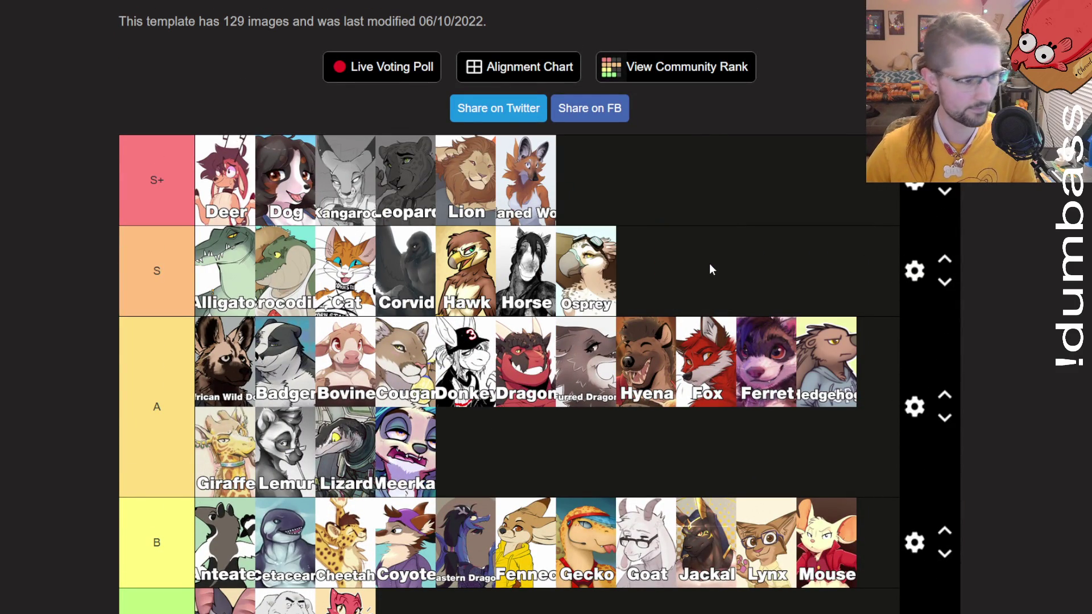
scroll(702, 241, down, 15)
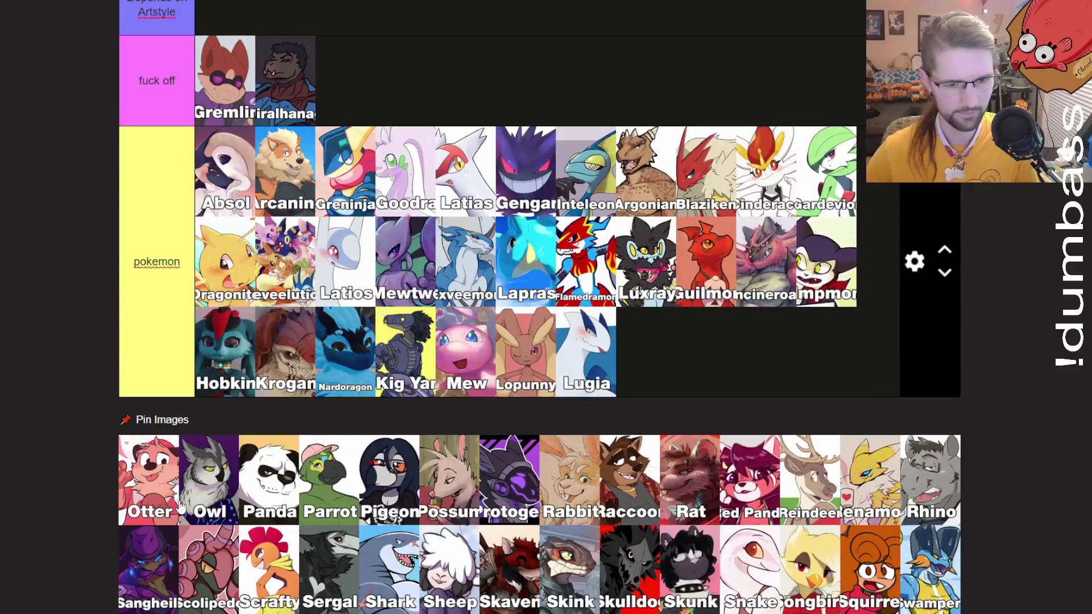
Move Otter from the pool into tier A.
mouse_move(166, 503)
mouse_down()
mouse_move(165, 433)
mouse_move(165, 510)
mouse_move(159, 495)
mouse_up()
scroll(165, 489, up, 2)
scroll(159, 495, down, 4)
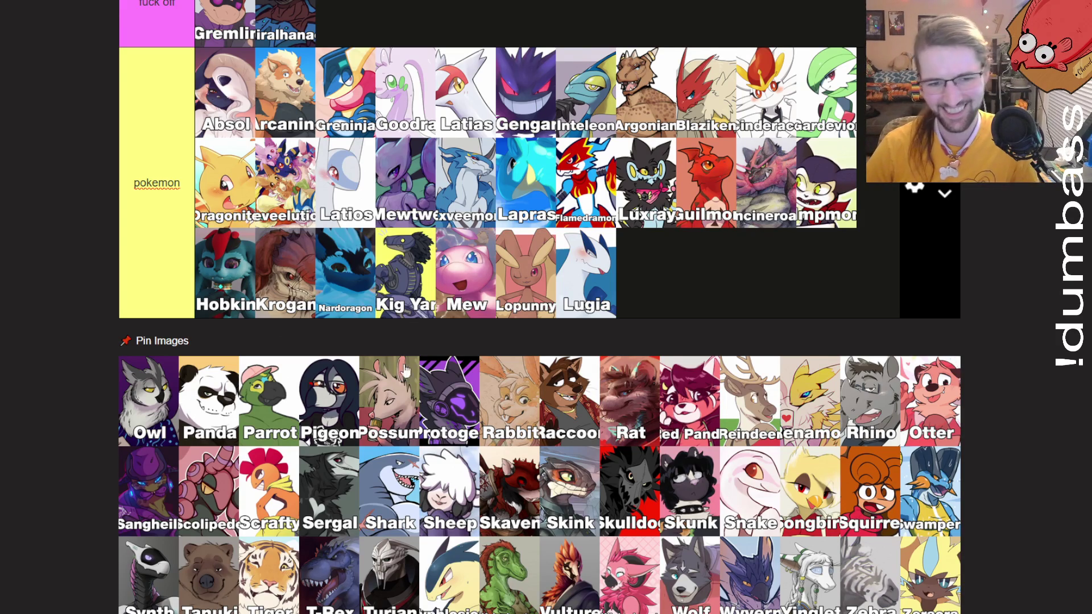
mouse_move(936, 415)
mouse_down()
mouse_move(876, 367)
mouse_move(754, 318)
mouse_move(543, 333)
mouse_move(543, 459)
mouse_move(467, 417)
mouse_up()
scroll(740, 321, up, 8)
scroll(674, 328, up, 10)
scroll(455, 406, down, 20)
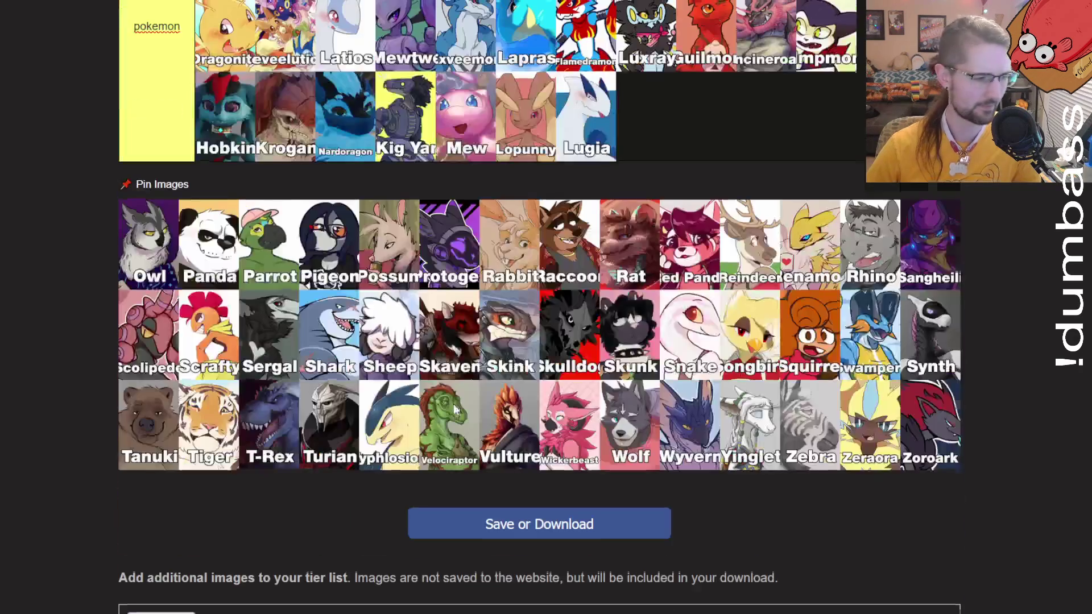
scroll(161, 239, up, 1)
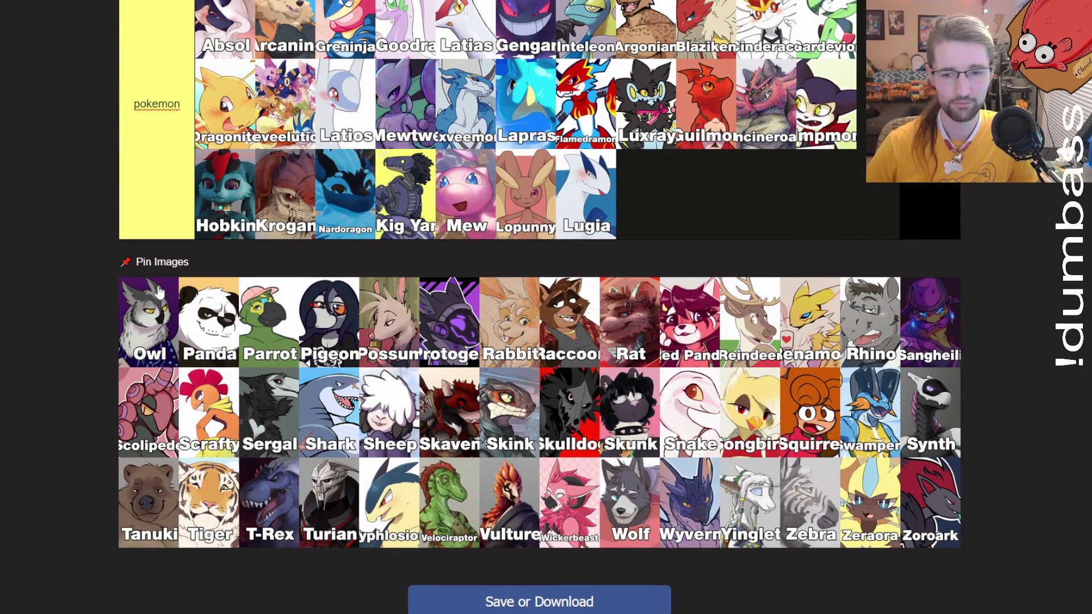
Put Wickerbeast in the pokemon tier after Lopunny and Owl in tier B.
drag(548, 495, 541, 209)
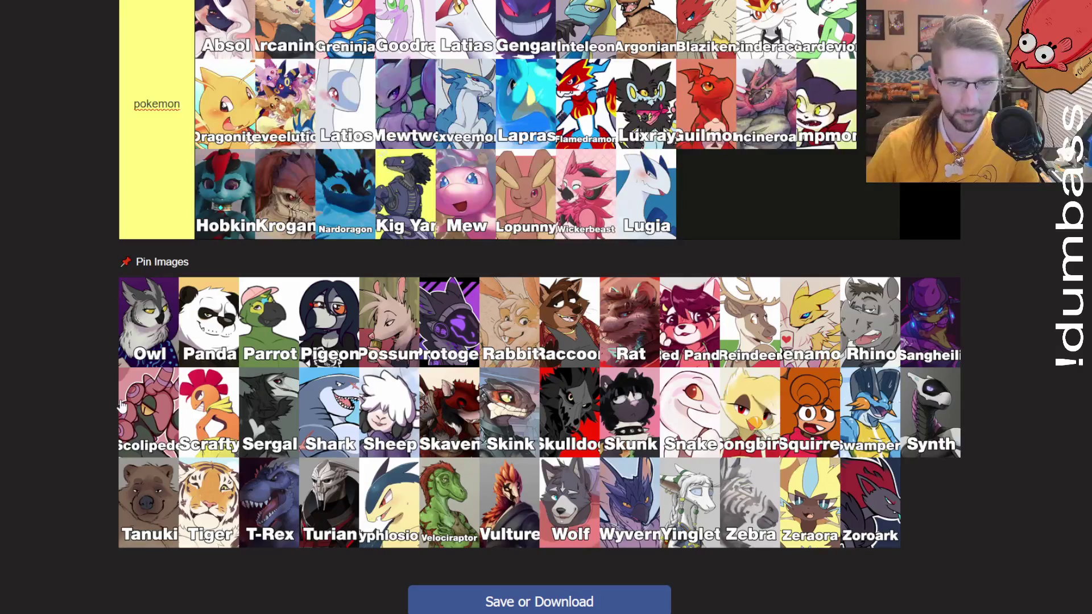
drag(144, 327, 139, 337)
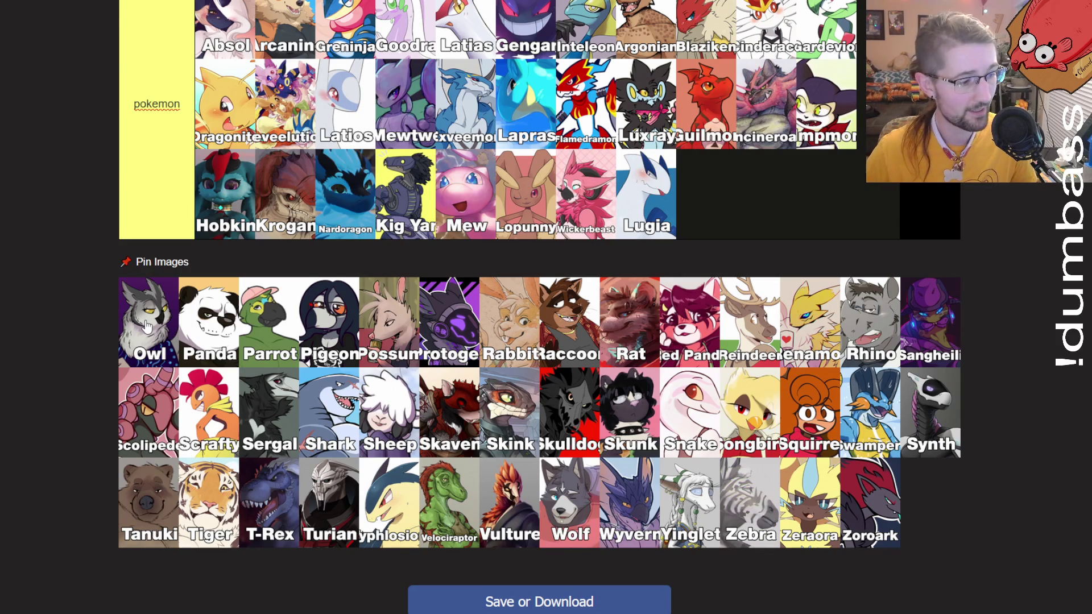
mouse_move(144, 328)
mouse_down()
mouse_move(142, 339)
mouse_move(208, 333)
mouse_move(242, 307)
mouse_move(252, 243)
mouse_move(340, 174)
mouse_move(330, 254)
mouse_move(779, 233)
mouse_move(578, 222)
mouse_move(592, 337)
mouse_move(538, 426)
mouse_move(500, 401)
mouse_up()
scroll(142, 332, up, 3)
scroll(142, 337, up, 1)
scroll(142, 339, up, 2)
scroll(253, 242, up, 6)
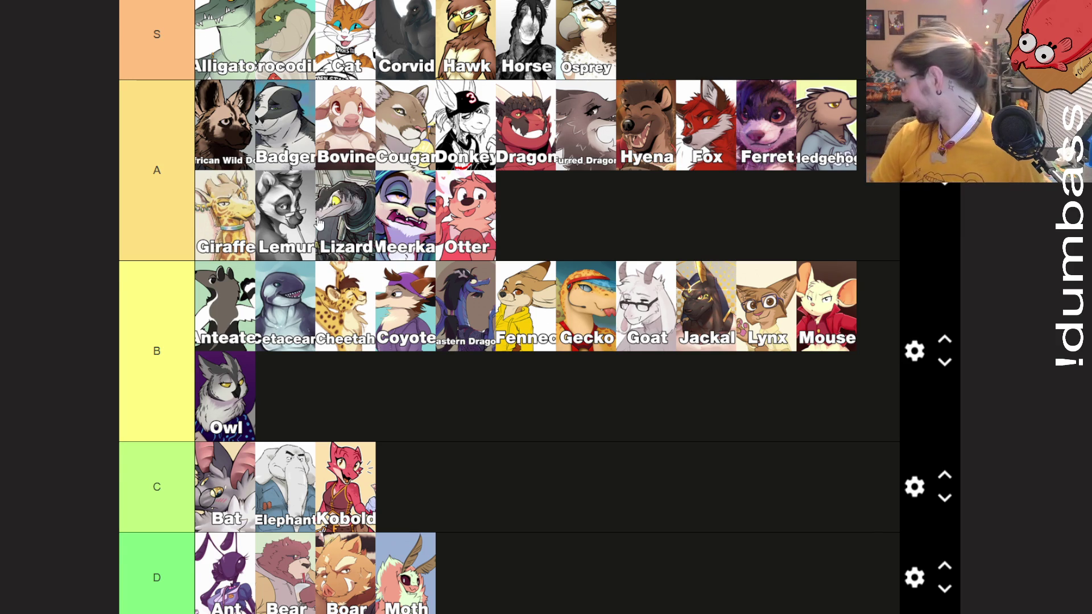
scroll(318, 222, down, 1)
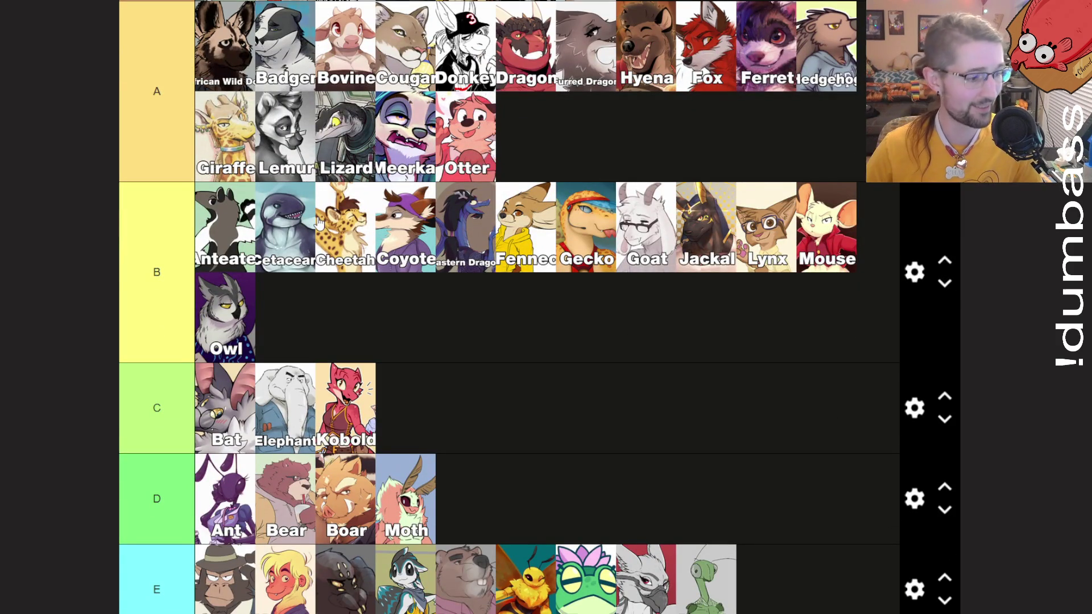
scroll(340, 134, down, 15)
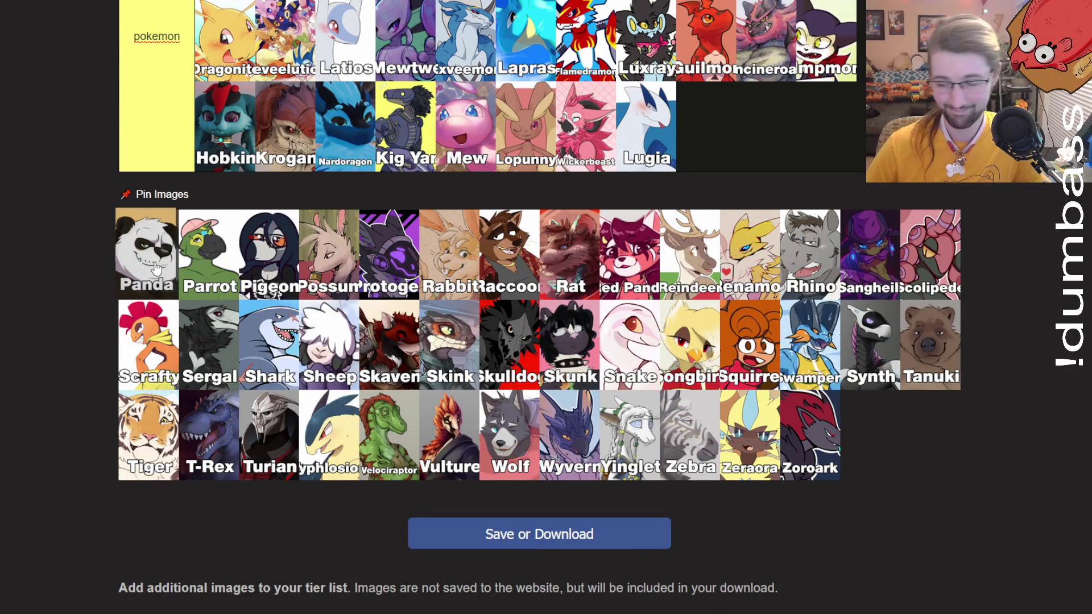
Place Panda in tier D.
mouse_move(157, 268)
mouse_down()
mouse_move(194, 245)
mouse_move(285, 282)
mouse_move(338, 285)
mouse_move(517, 228)
mouse_up()
scroll(193, 247, up, 5)
scroll(239, 261, up, 5)
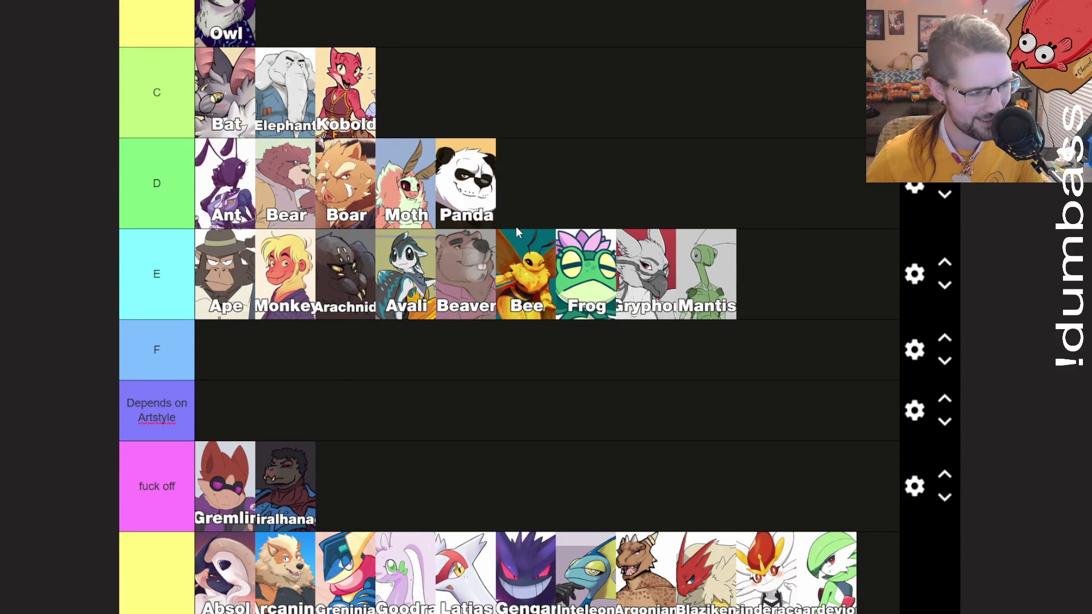
scroll(517, 229, down, 10)
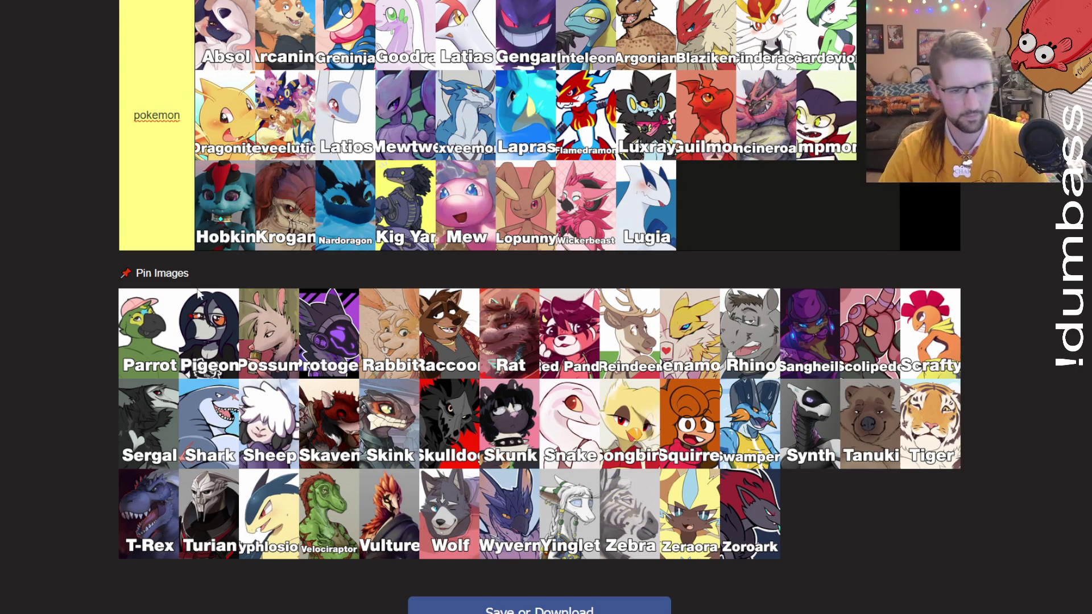
Place Parrot and Pigeon in tier A and Possum in tier S.
scroll(158, 517, up, 3)
mouse_move(158, 425)
mouse_down()
mouse_move(402, 345)
mouse_move(398, 330)
mouse_move(489, 205)
mouse_move(539, 235)
mouse_up()
scroll(398, 341, up, 15)
scroll(540, 235, down, 15)
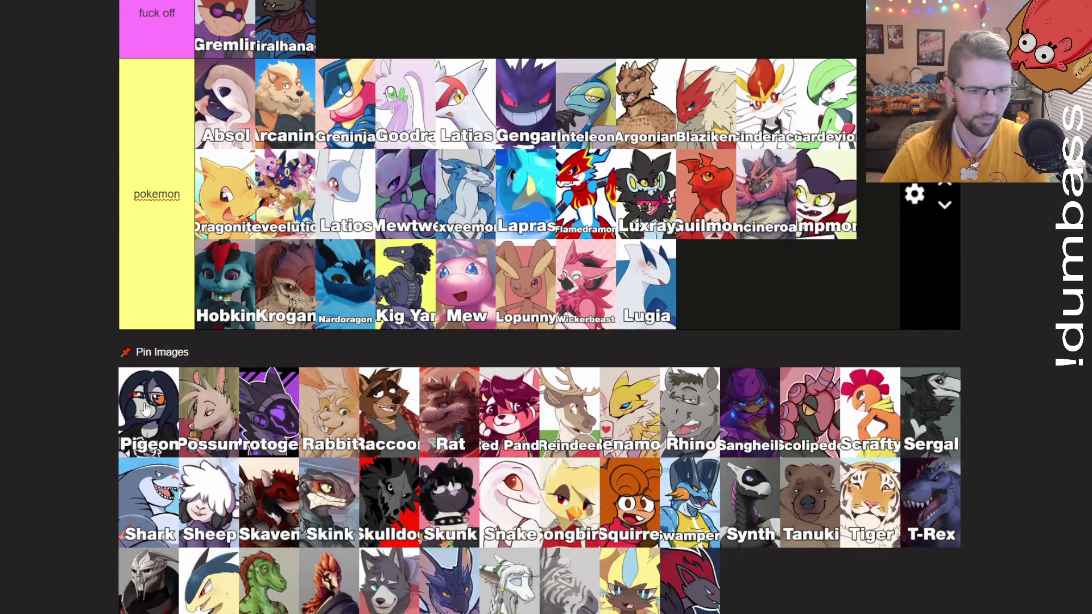
scroll(373, 317, up, 15)
mouse_move(145, 408)
mouse_down()
mouse_move(373, 317)
mouse_move(398, 273)
mouse_move(398, 312)
mouse_move(624, 230)
mouse_up()
scroll(625, 230, down, 15)
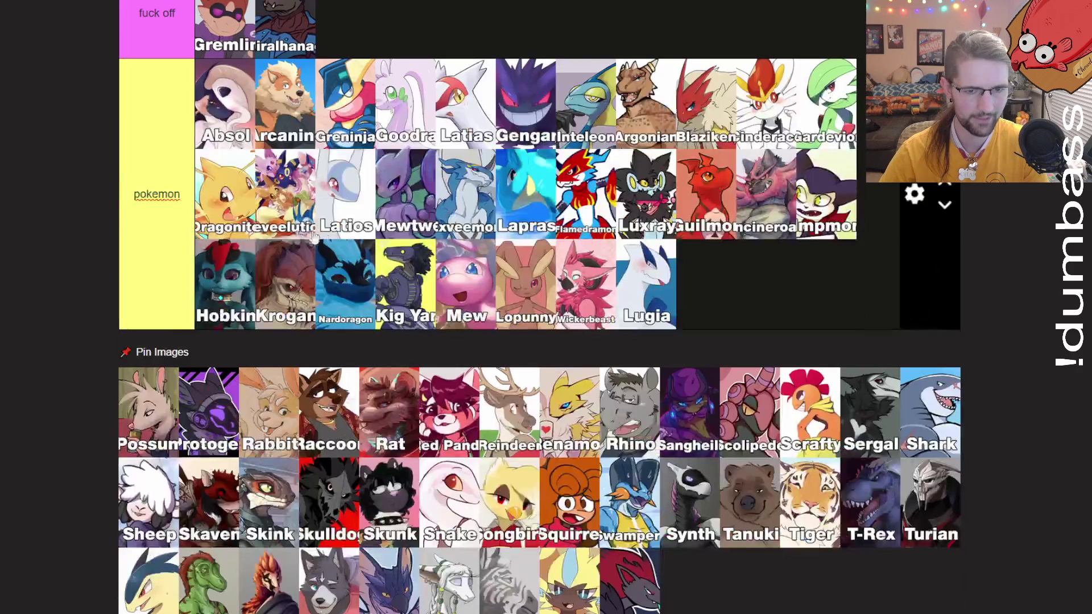
mouse_move(142, 410)
mouse_down()
mouse_move(225, 387)
mouse_move(114, 296)
mouse_move(318, 256)
mouse_move(554, 319)
mouse_move(740, 329)
mouse_move(718, 333)
mouse_up()
scroll(225, 386, up, 15)
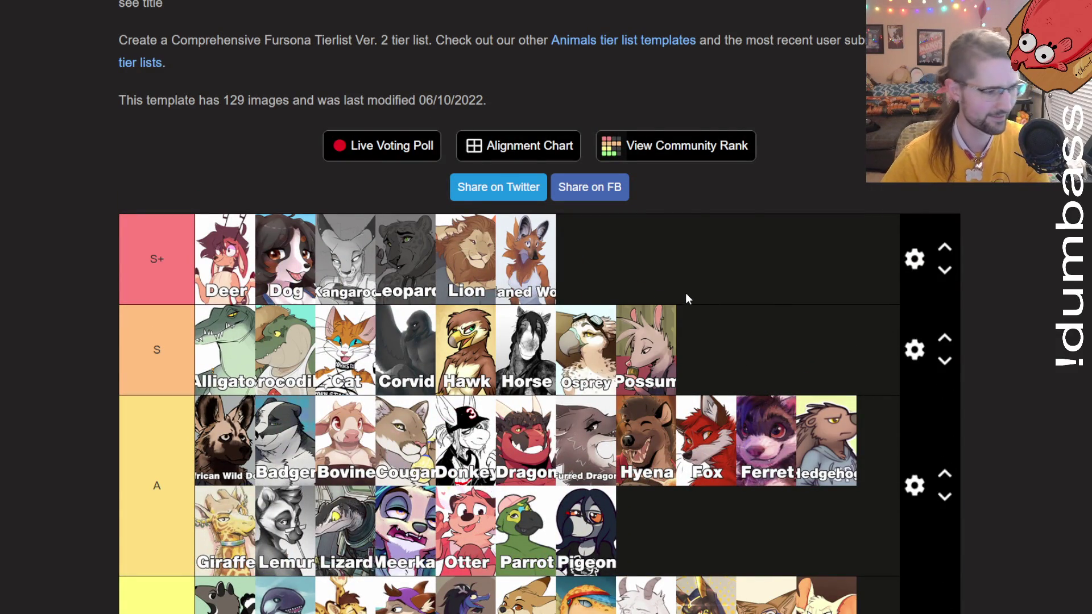
scroll(685, 293, down, 15)
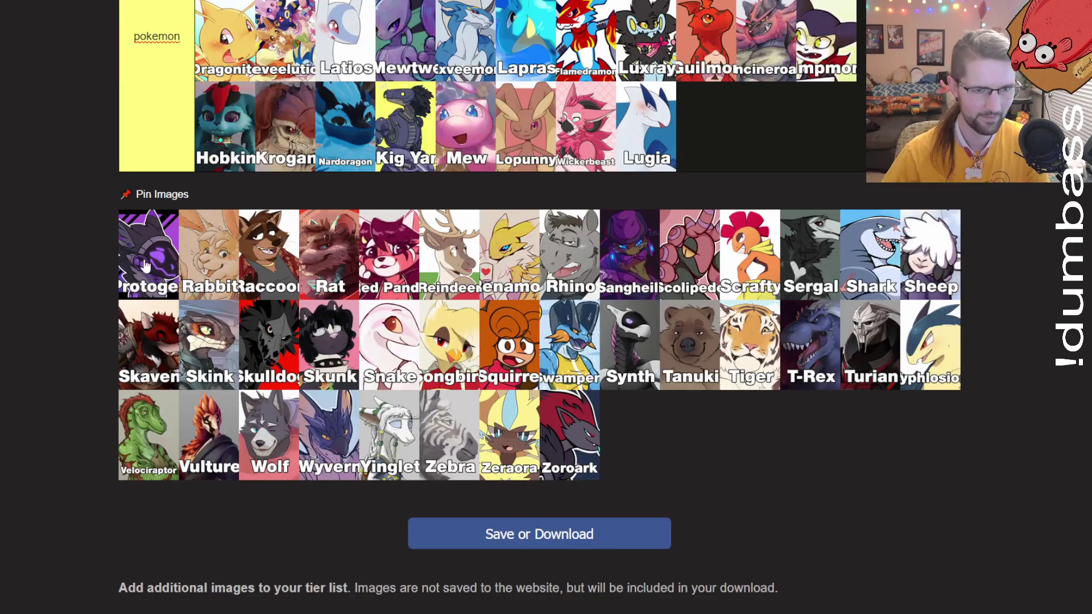
Put Protogen in the pokemon tier after Hobkin and Rabbit in S after Possum.
drag(146, 266, 312, 133)
mouse_move(148, 284)
mouse_down()
mouse_move(151, 248)
mouse_move(190, 242)
mouse_move(766, 364)
mouse_up()
scroll(151, 248, up, 12)
scroll(190, 249, up, 5)
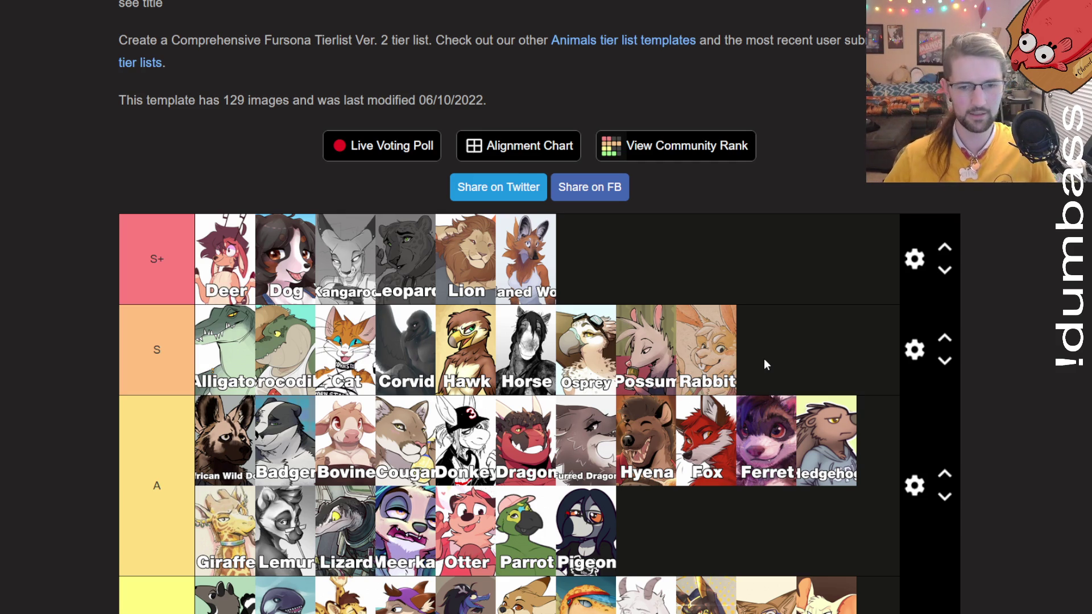
Reorder S+ so Lion is first and Dog is last.
mouse_move(473, 273)
mouse_down()
mouse_move(171, 275)
mouse_move(338, 272)
mouse_move(205, 276)
mouse_move(256, 275)
mouse_up()
drag(341, 267, 609, 264)
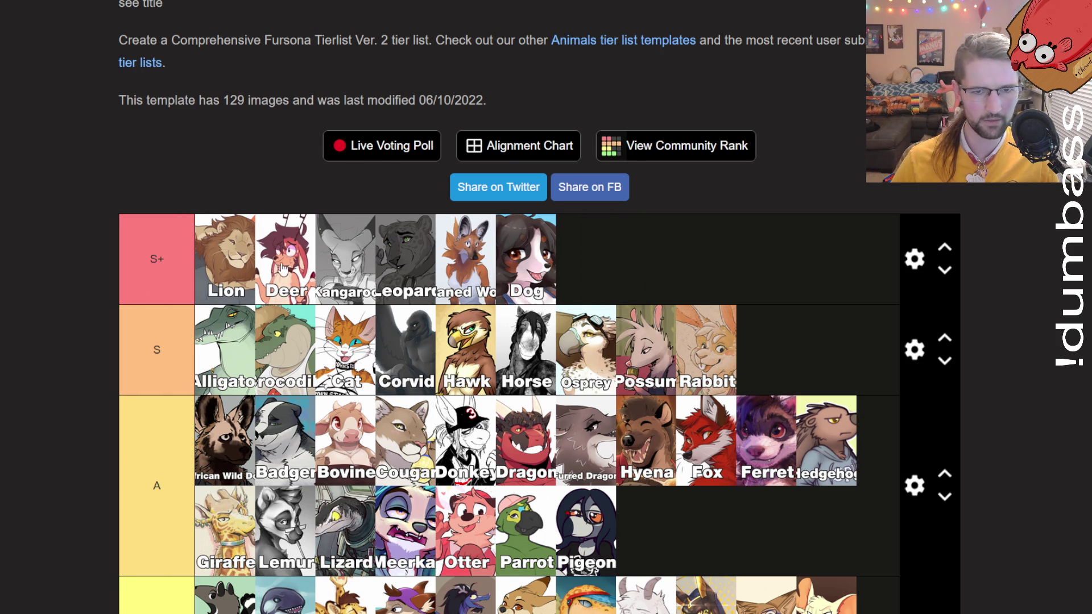
scroll(654, 318, down, 20)
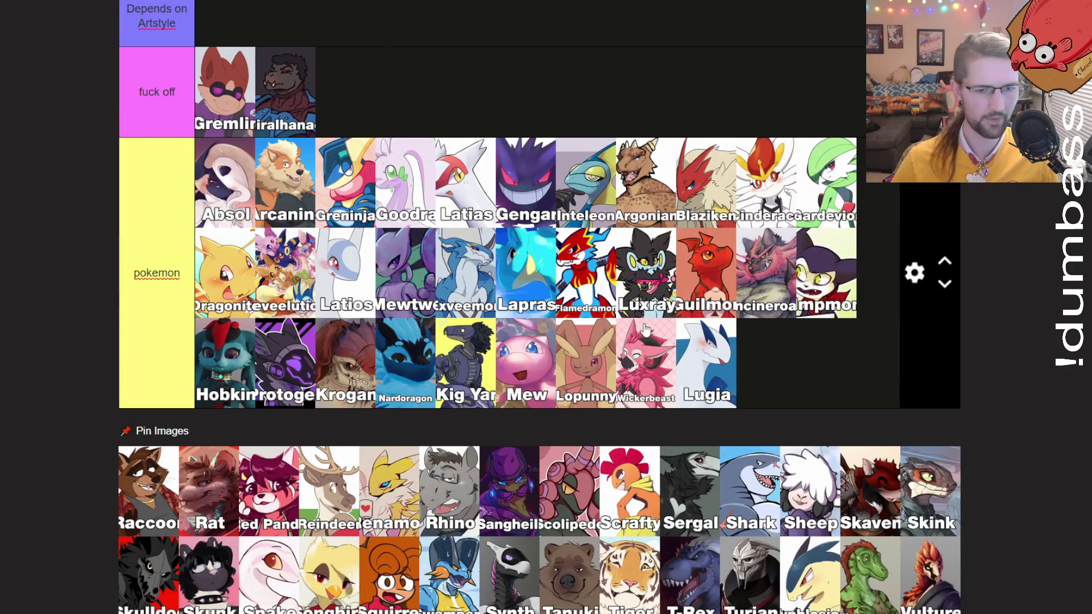
Place Rat after Ferret and Raccoon after Pigeon in the A tier.
mouse_move(145, 481)
mouse_down()
mouse_move(410, 492)
mouse_move(410, 527)
mouse_move(464, 228)
mouse_move(920, 273)
mouse_move(755, 361)
mouse_up()
scroll(410, 501, up, 20)
scroll(410, 526, down, 5)
scroll(756, 360, down, 15)
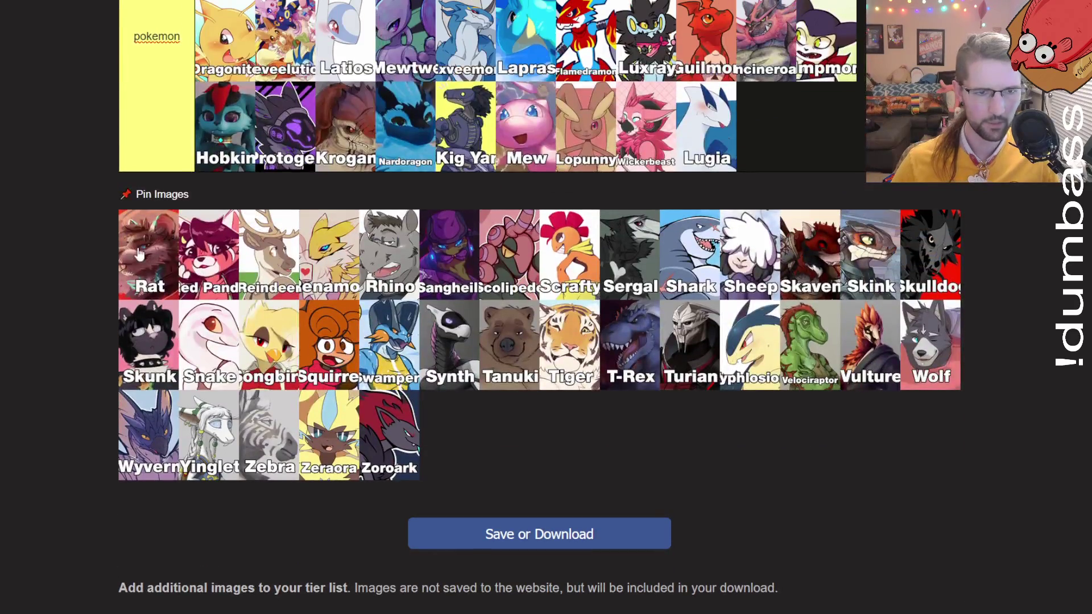
scroll(318, 318, up, 13)
mouse_move(142, 256)
mouse_down()
mouse_move(506, 375)
mouse_move(630, 398)
mouse_move(631, 242)
mouse_move(813, 291)
mouse_move(819, 342)
mouse_up()
scroll(507, 375, up, 8)
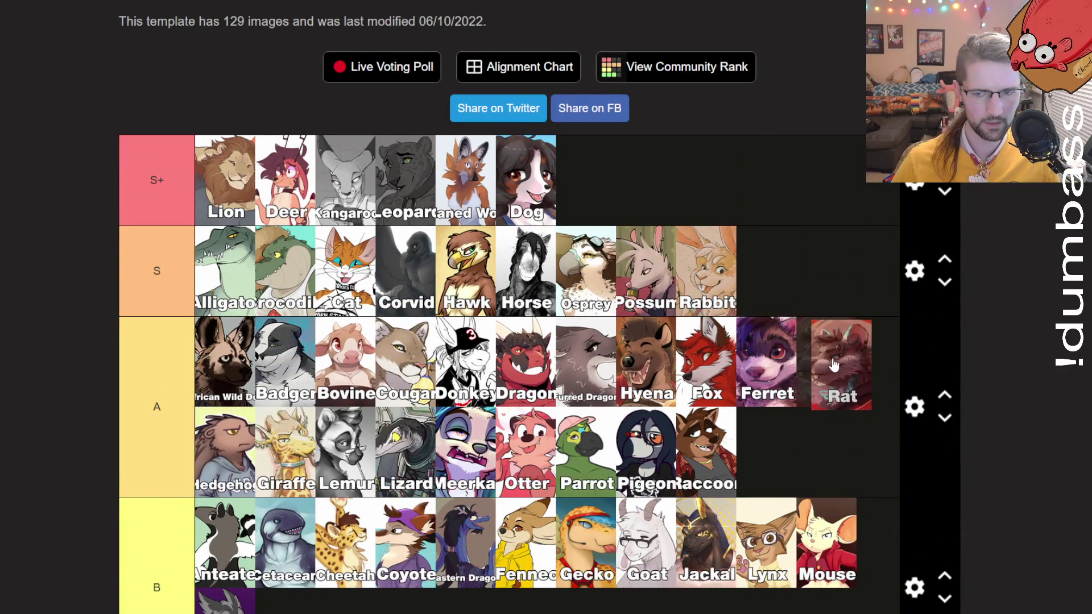
scroll(755, 366, down, 10)
scroll(756, 366, down, 10)
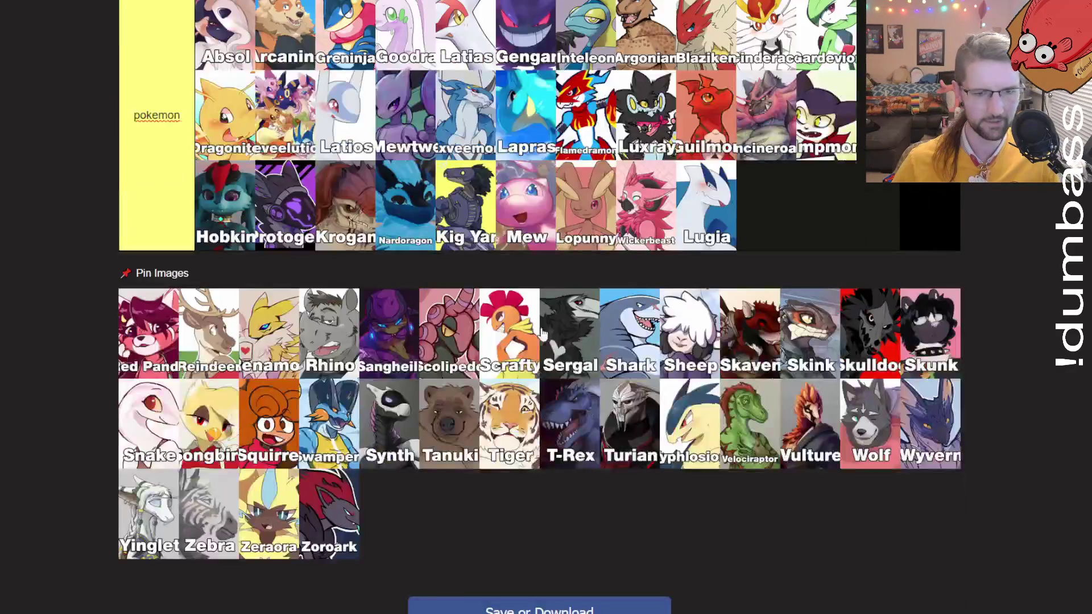
mouse_move(158, 290)
mouse_down()
mouse_move(219, 317)
mouse_move(233, 339)
mouse_up()
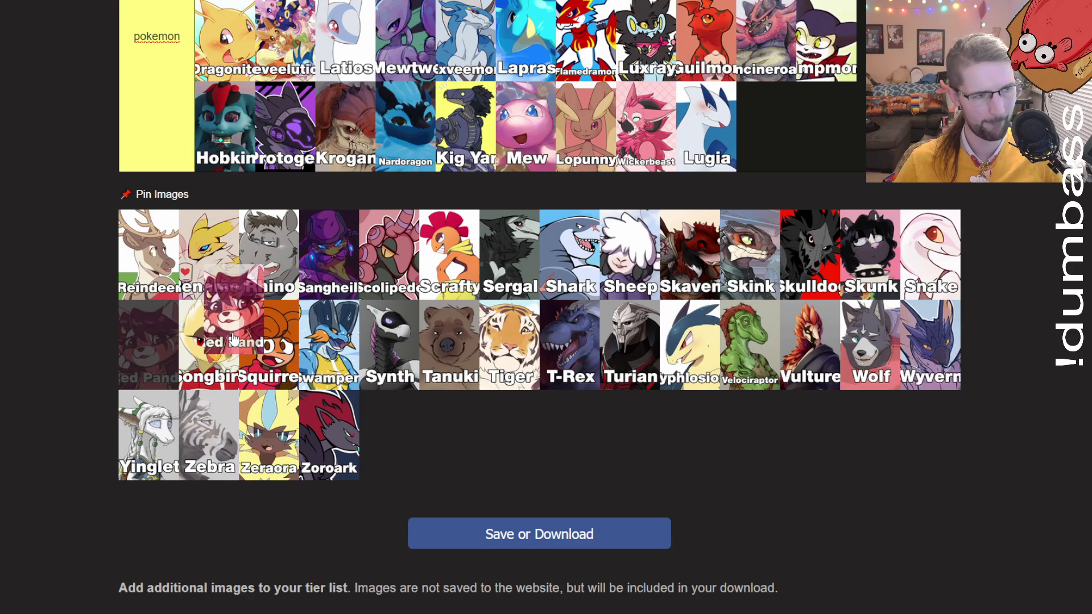
Return Red Panda to the unranked pool and put Reindeer at the end of S+ after Dog.
drag(233, 339, 234, 340)
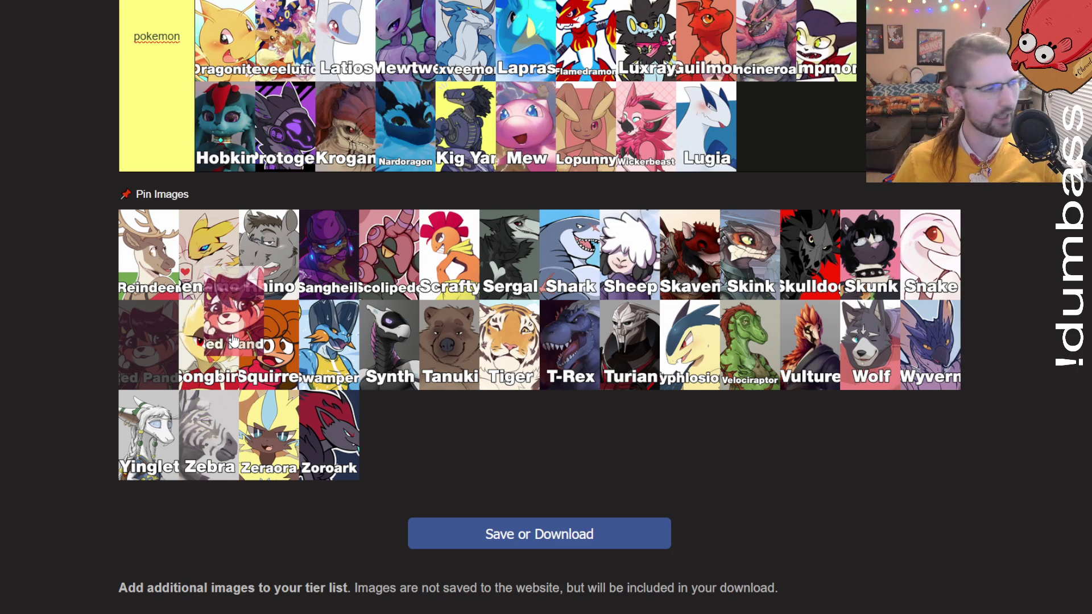
drag(234, 339, 235, 340)
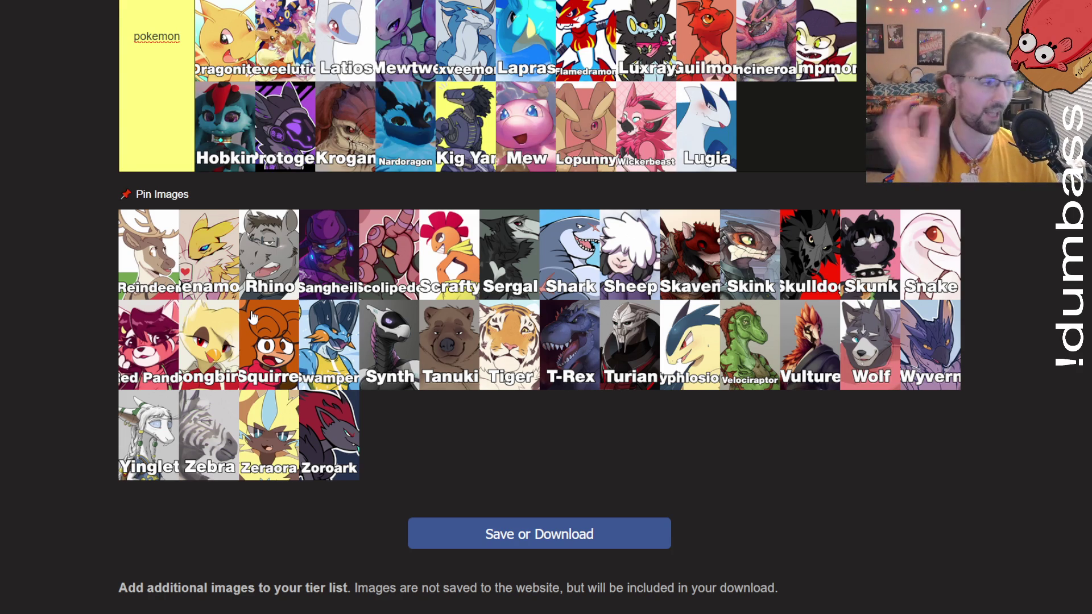
mouse_move(140, 263)
mouse_down()
mouse_move(341, 171)
mouse_move(619, 170)
mouse_up()
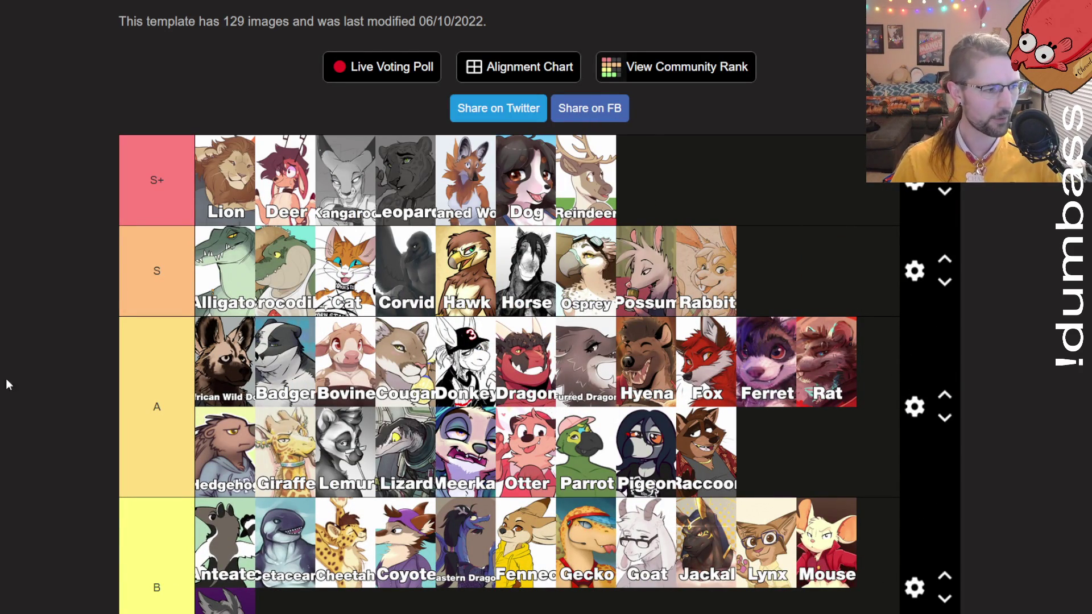
scroll(266, 403, down, 20)
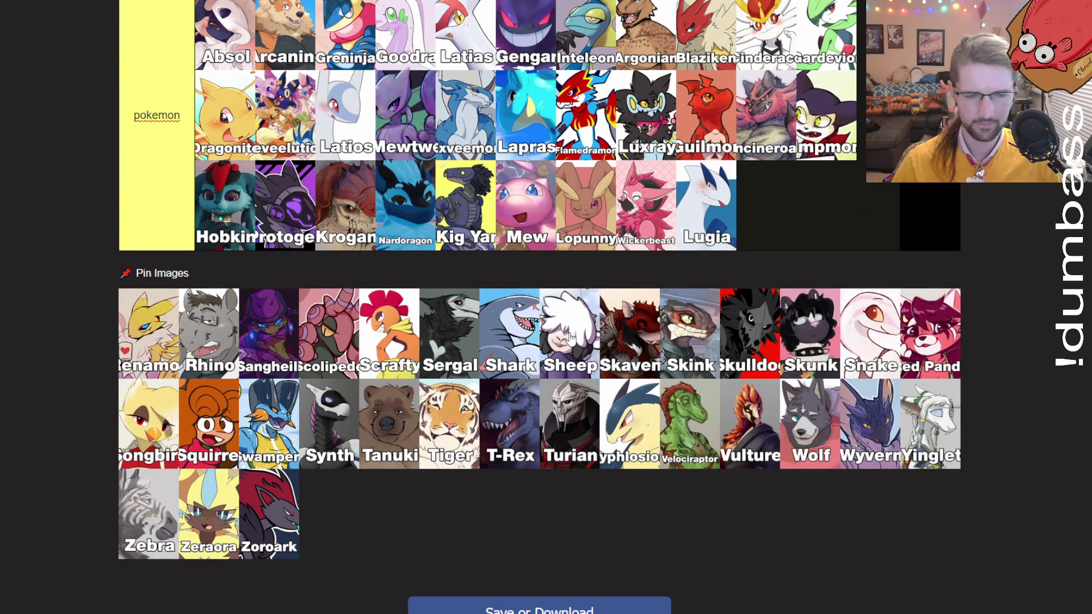
Put Renamon in the pokemon tier after Protogen and Rhino at the end of tier A.
drag(152, 354, 283, 233)
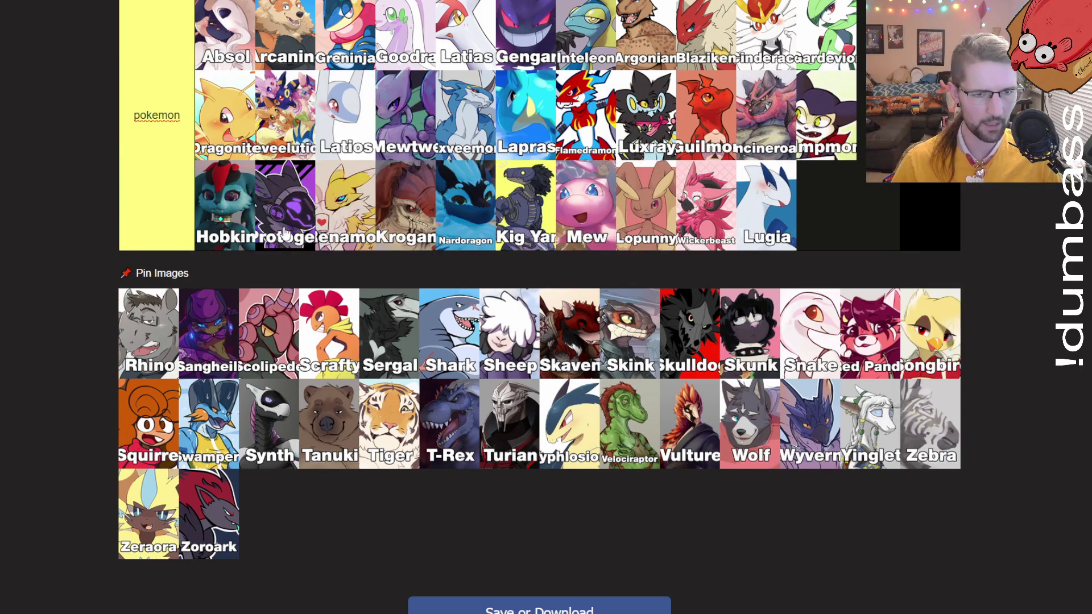
mouse_move(136, 344)
mouse_down()
mouse_move(219, 401)
mouse_move(285, 372)
mouse_move(763, 301)
mouse_up()
scroll(142, 347, up, 10)
scroll(219, 401, up, 8)
scroll(428, 370, down, 9)
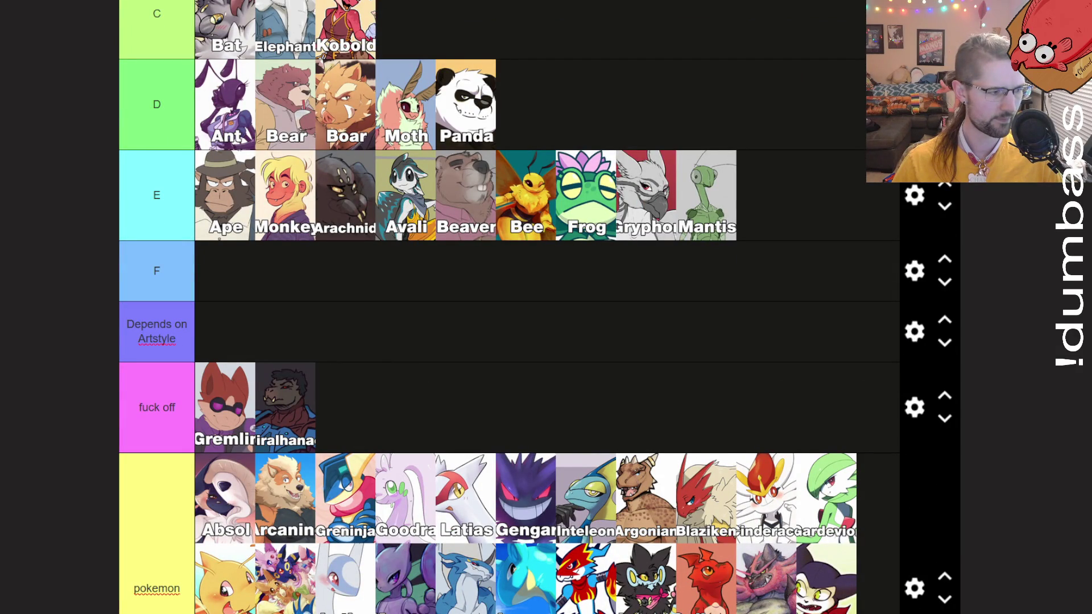
Review the tiers and place Sangheil in the pokemon tier after Latios.
scroll(226, 449, up, 14)
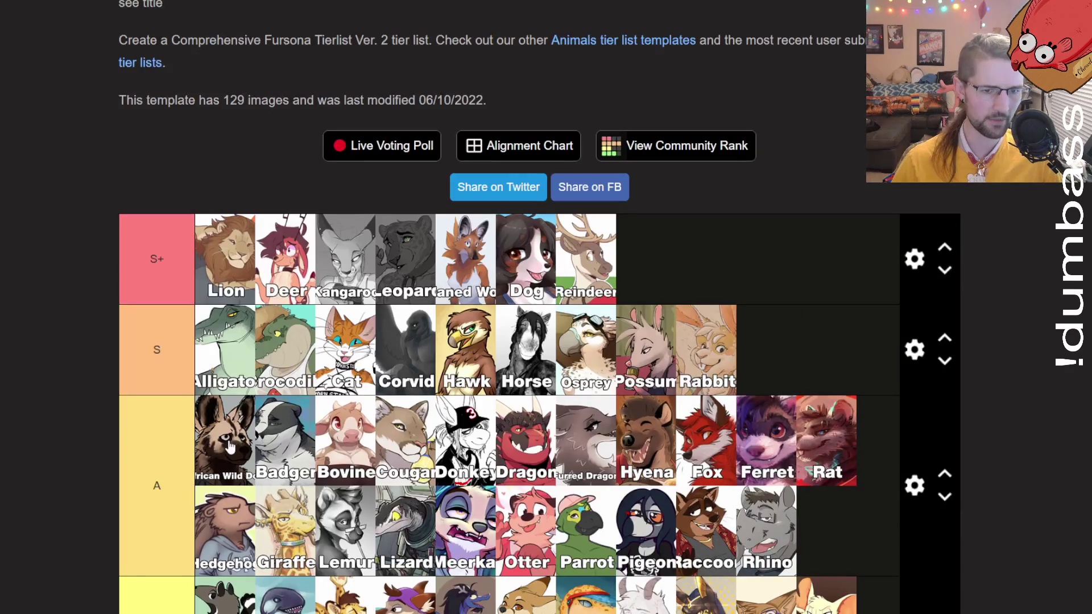
scroll(226, 449, down, 5)
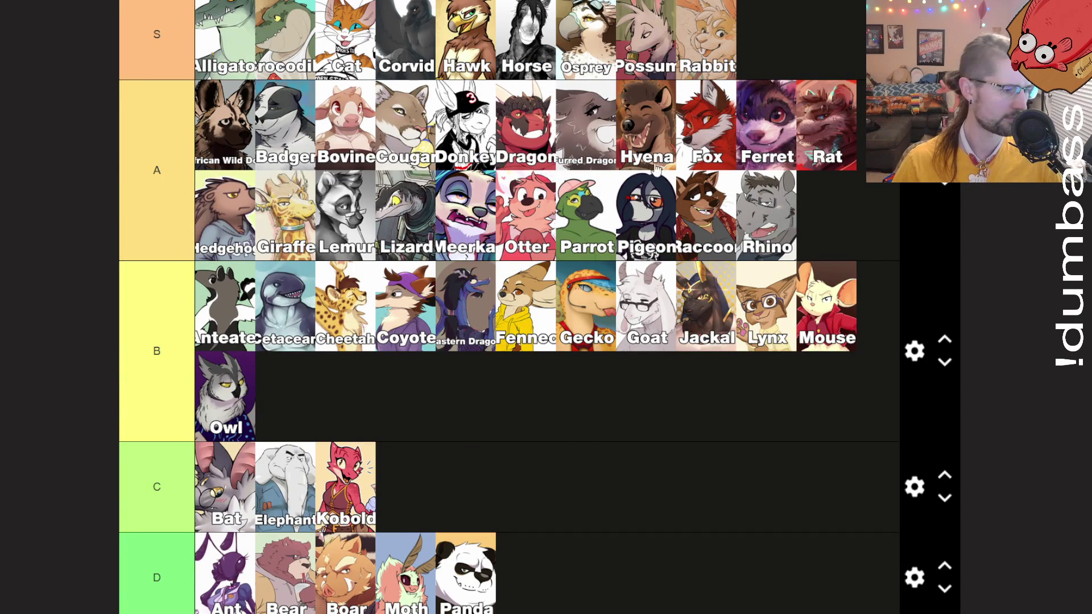
scroll(478, 193, down, 6)
scroll(475, 195, down, 8)
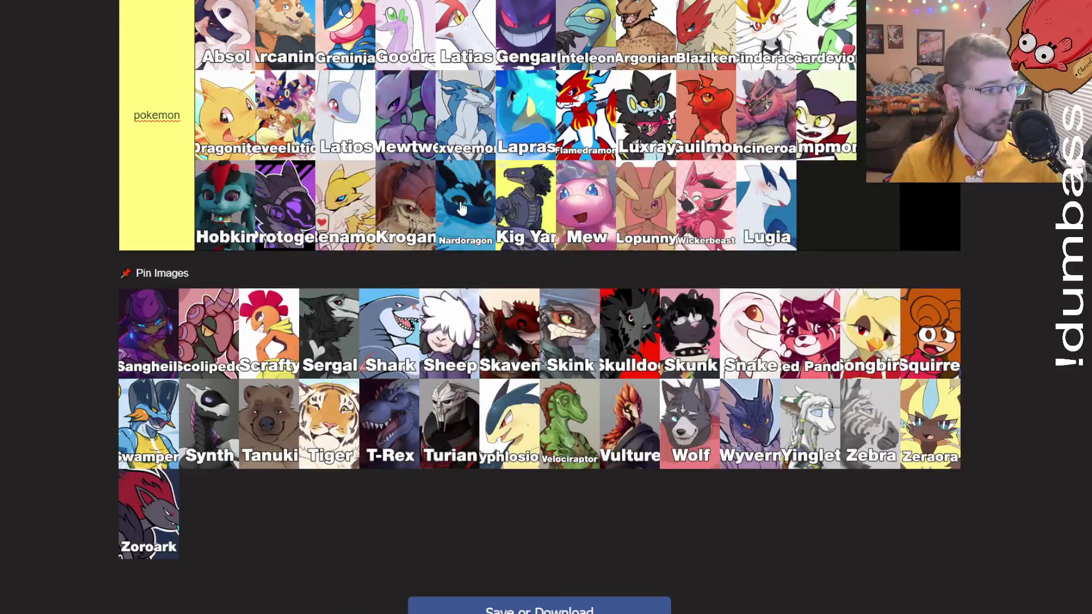
scroll(455, 208, up, 2)
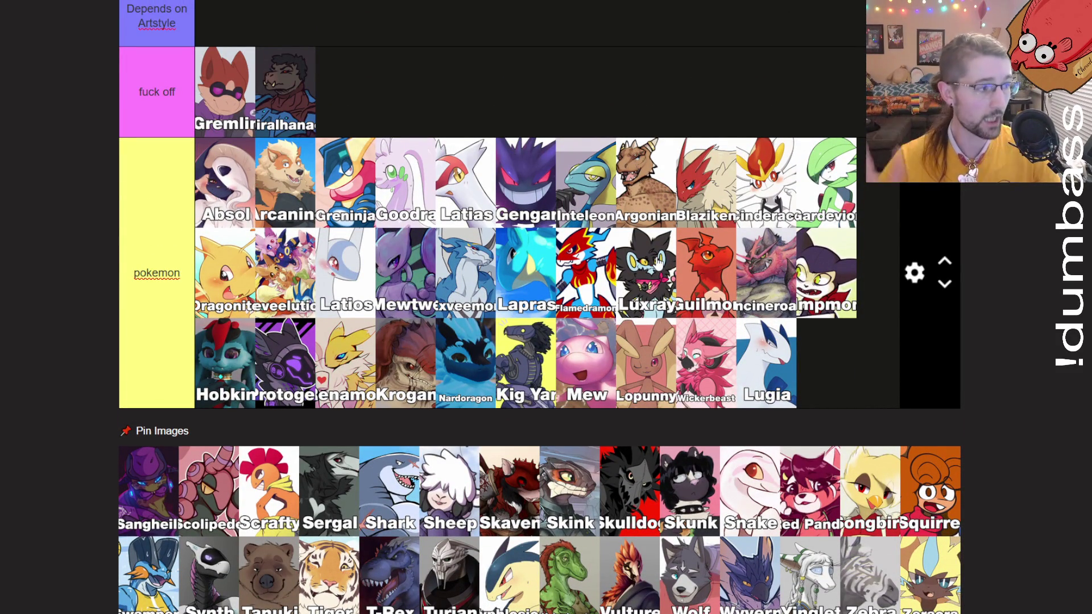
scroll(562, 333, down, 1)
drag(150, 414, 404, 193)
Add Scolipede, Scrafty and Sergal to the pokemon tier, with Sergal after Lugia.
drag(128, 437, 455, 193)
mouse_move(177, 517)
mouse_down()
mouse_move(472, 259)
mouse_move(151, 449)
mouse_move(275, 385)
mouse_move(292, 400)
mouse_move(182, 510)
mouse_move(101, 535)
mouse_up()
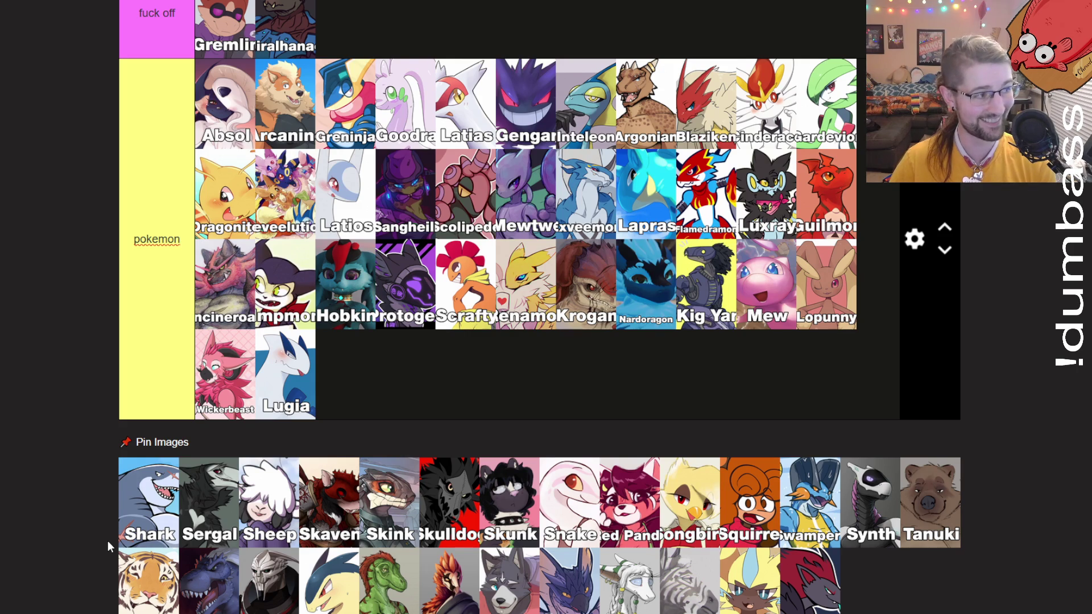
drag(209, 500, 346, 375)
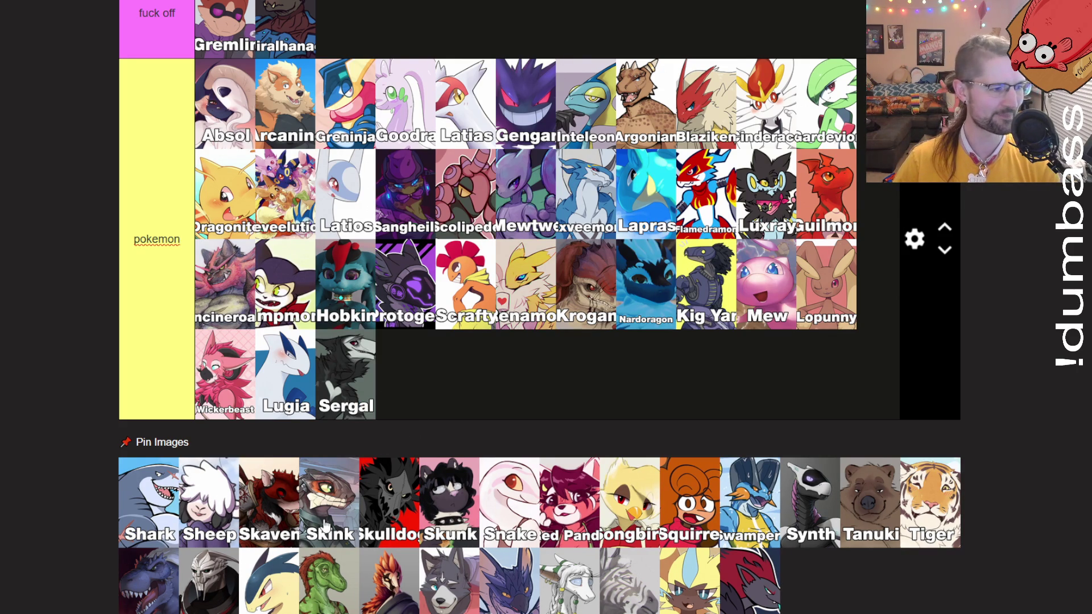
Put Shark at the end of tier A after Rhino and Sheep in tier S after Rabbit.
scroll(256, 433, up, 10)
mouse_move(149, 501)
mouse_down()
mouse_move(256, 432)
mouse_move(433, 361)
mouse_move(586, 17)
mouse_move(870, 181)
mouse_move(825, 142)
mouse_up()
scroll(533, 278, down, 15)
scroll(518, 284, up, 10)
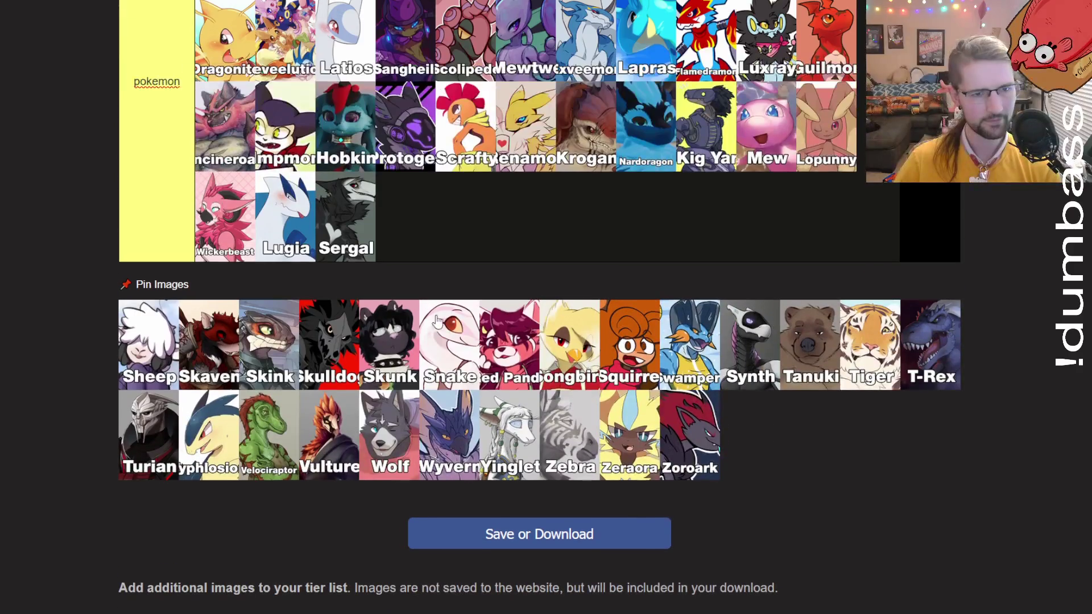
mouse_move(148, 341)
mouse_down()
mouse_move(325, 357)
mouse_move(353, 390)
mouse_move(390, 391)
mouse_move(402, 305)
mouse_move(761, 270)
mouse_up()
scroll(354, 390, up, 15)
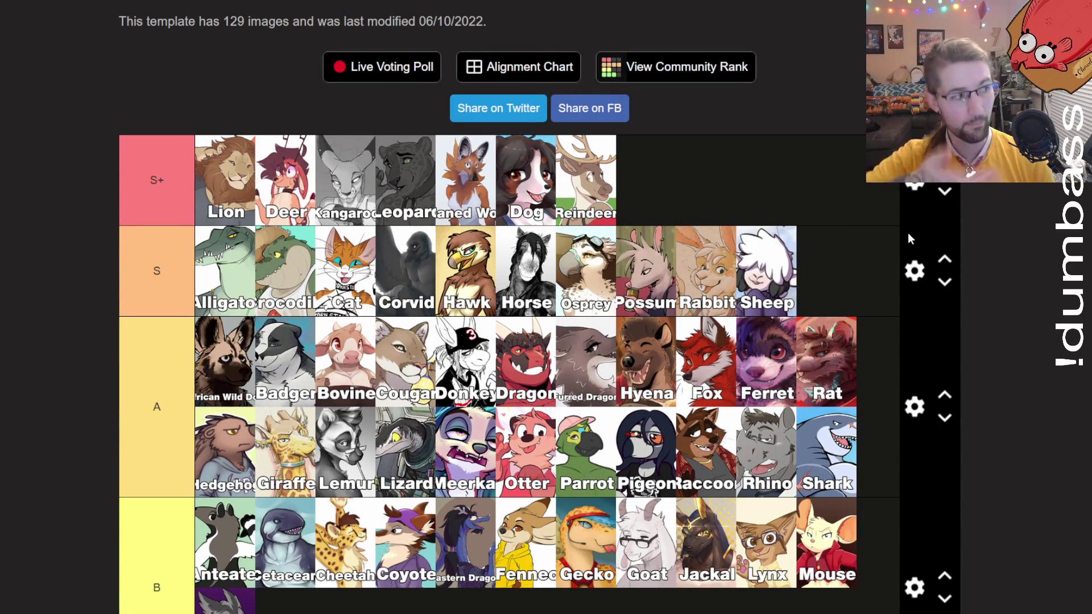
scroll(585, 203, down, 15)
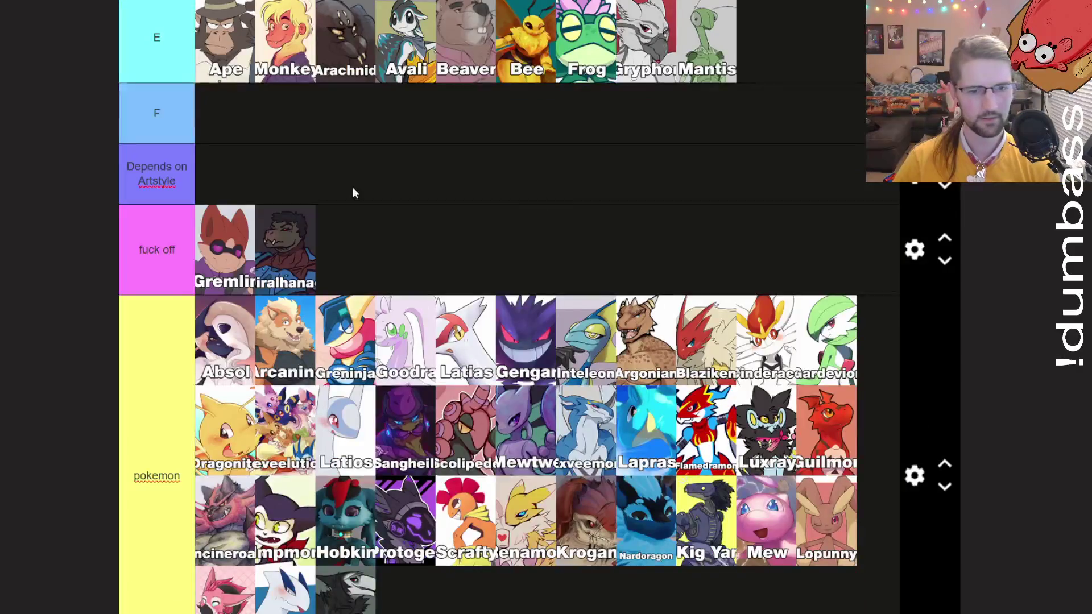
scroll(353, 187, down, 5)
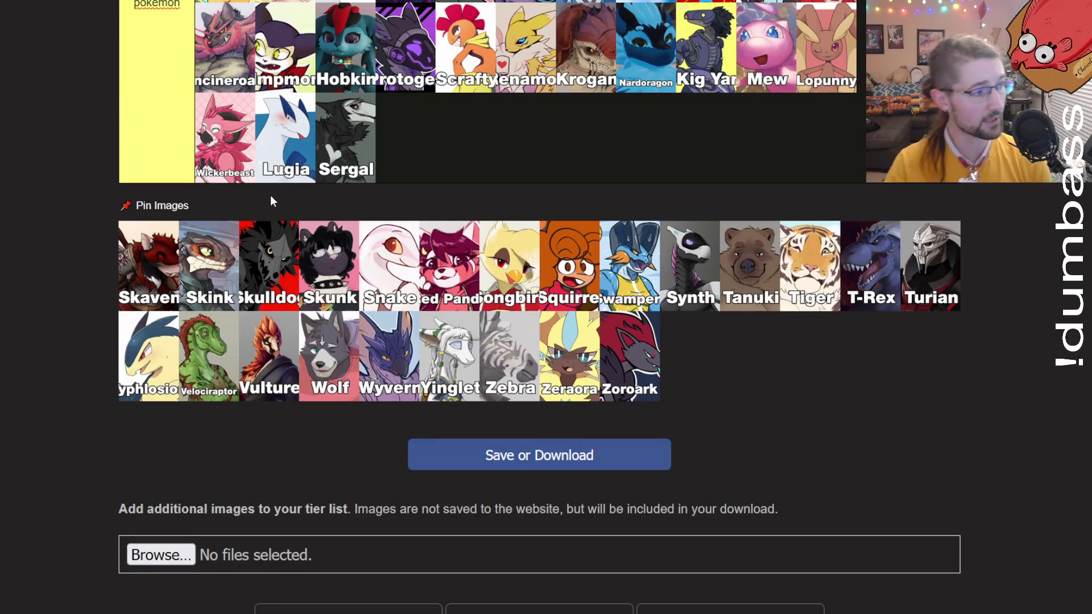
Place Skaven after Sergal in the pokemon tier and Skink in tier A after Lizard.
mouse_move(156, 264)
mouse_down()
mouse_move(260, 194)
mouse_move(413, 137)
mouse_up()
mouse_move(134, 276)
mouse_down()
mouse_move(207, 304)
mouse_move(453, 357)
mouse_move(666, 351)
mouse_move(416, 339)
mouse_move(415, 329)
mouse_up()
scroll(171, 290, up, 15)
scroll(326, 326, up, 8)
scroll(453, 357, down, 6)
scroll(665, 351, down, 1)
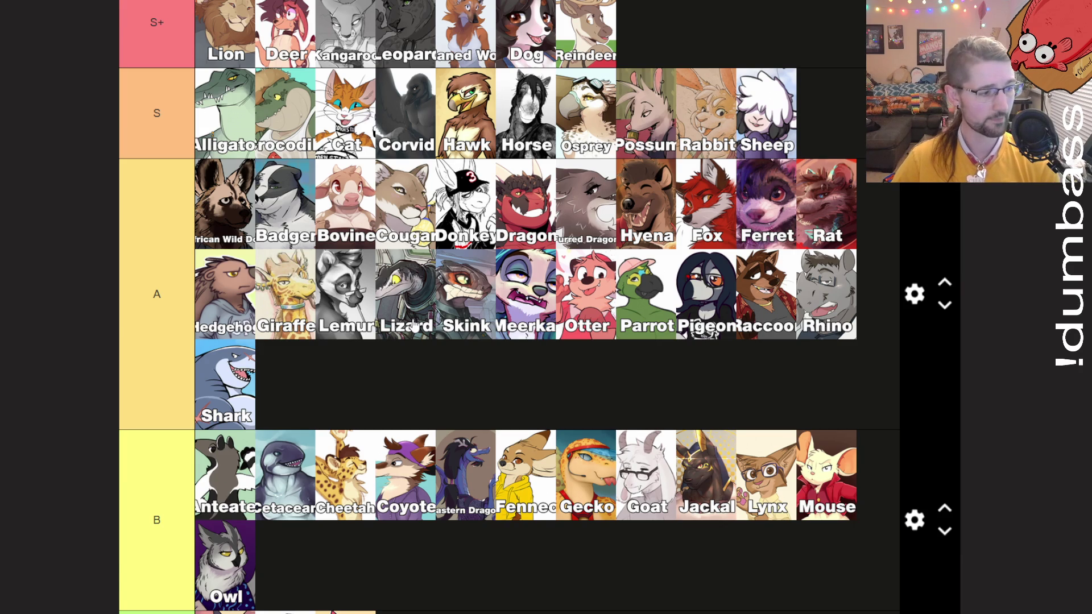
scroll(414, 326, down, 10)
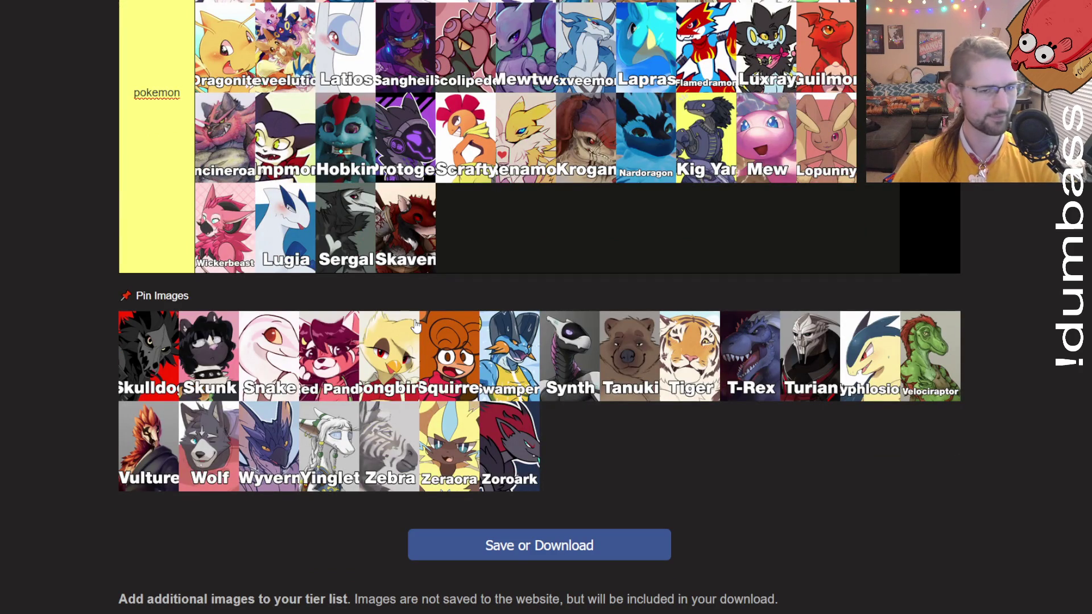
scroll(415, 324, up, 1)
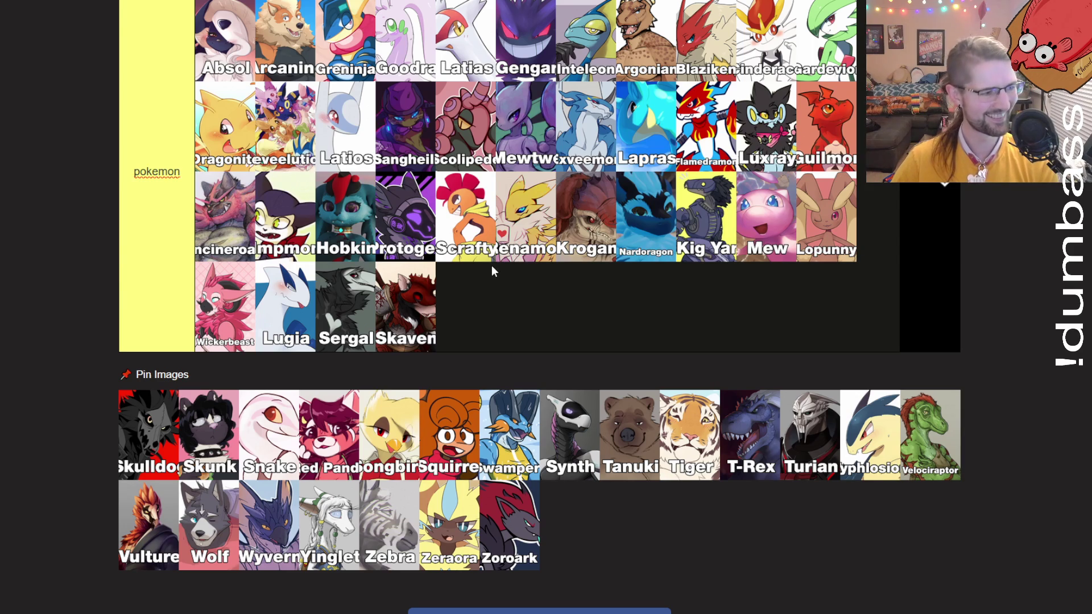
drag(148, 432, 154, 434)
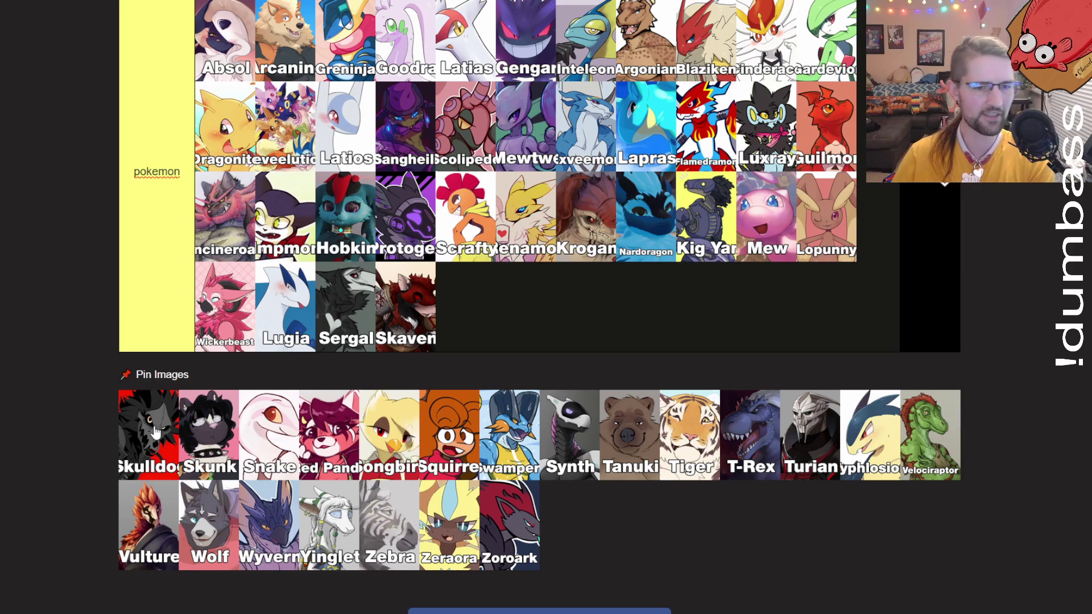
Put Skulldog after Skaven in the pokemon tier and Skunk in tier S between Rabbit and Sheep.
drag(156, 432, 497, 306)
mouse_move(145, 423)
mouse_down()
mouse_move(409, 444)
mouse_move(489, 432)
mouse_move(499, 426)
mouse_move(437, 432)
mouse_move(383, 404)
mouse_move(397, 404)
mouse_move(713, 94)
mouse_move(811, 116)
mouse_up()
scroll(489, 433, up, 10)
scroll(499, 426, up, 4)
scroll(498, 426, down, 4)
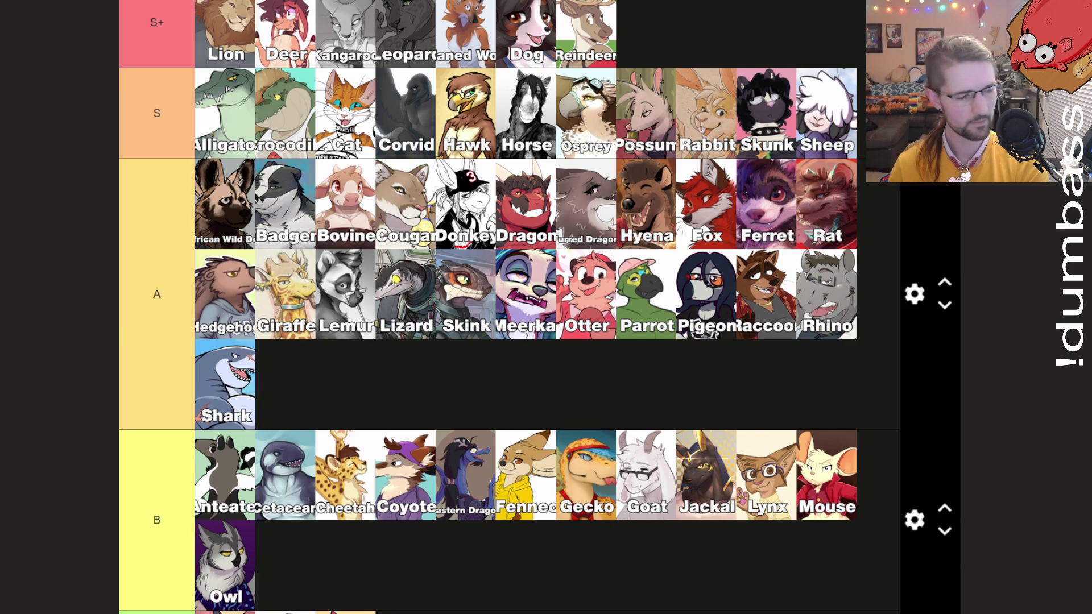
scroll(925, 194, down, 2)
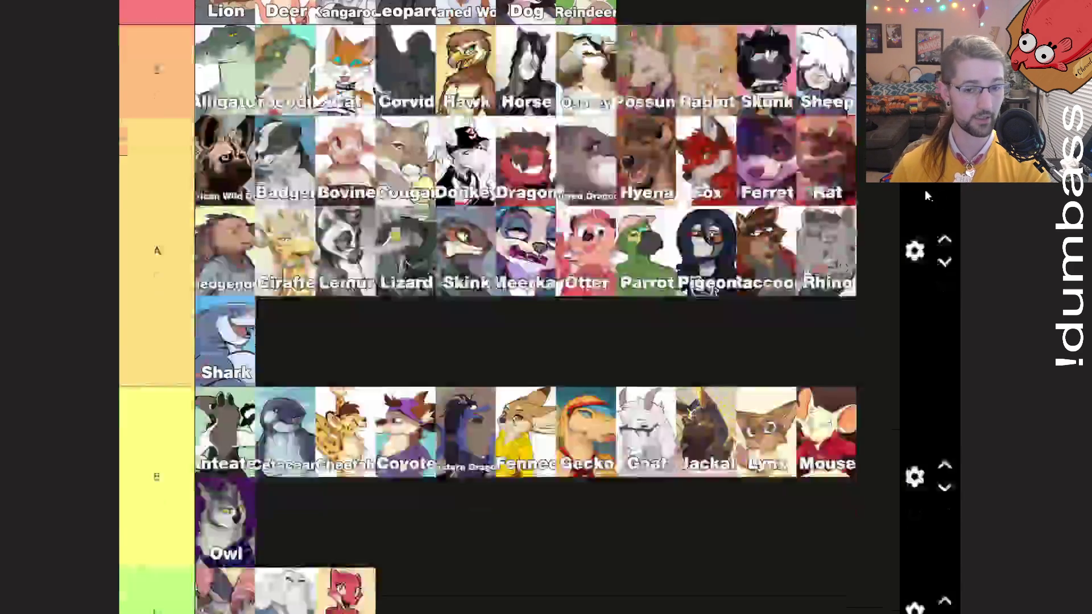
Move Snake from the unranked pool into tier C.
scroll(903, 191, down, 6)
scroll(892, 182, down, 9)
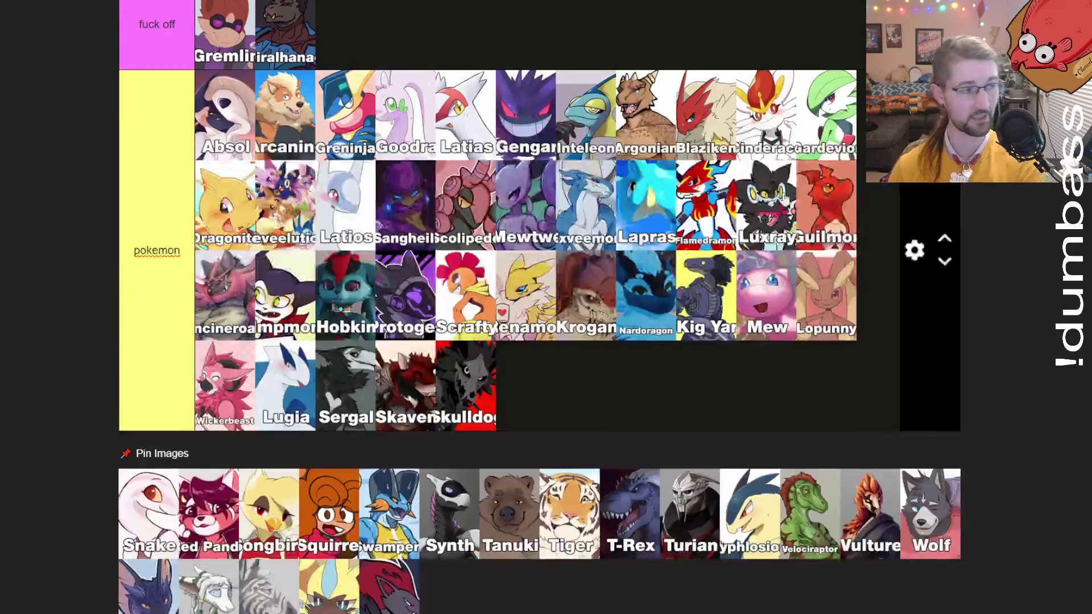
scroll(615, 173, down, 10)
scroll(616, 173, up, 8)
mouse_move(157, 427)
mouse_down()
mouse_move(304, 393)
mouse_move(331, 421)
mouse_move(424, 316)
mouse_move(354, 260)
mouse_move(441, 333)
mouse_up()
Place Red Panda in tier A after Shark.
scroll(304, 393, up, 15)
scroll(327, 413, up, 2)
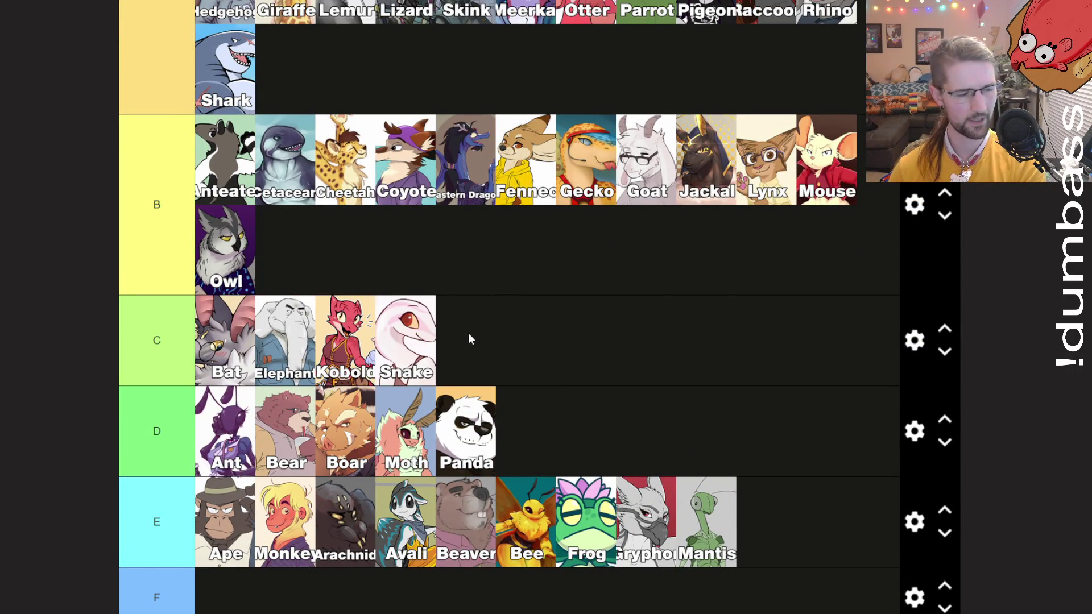
scroll(462, 320, down, 10)
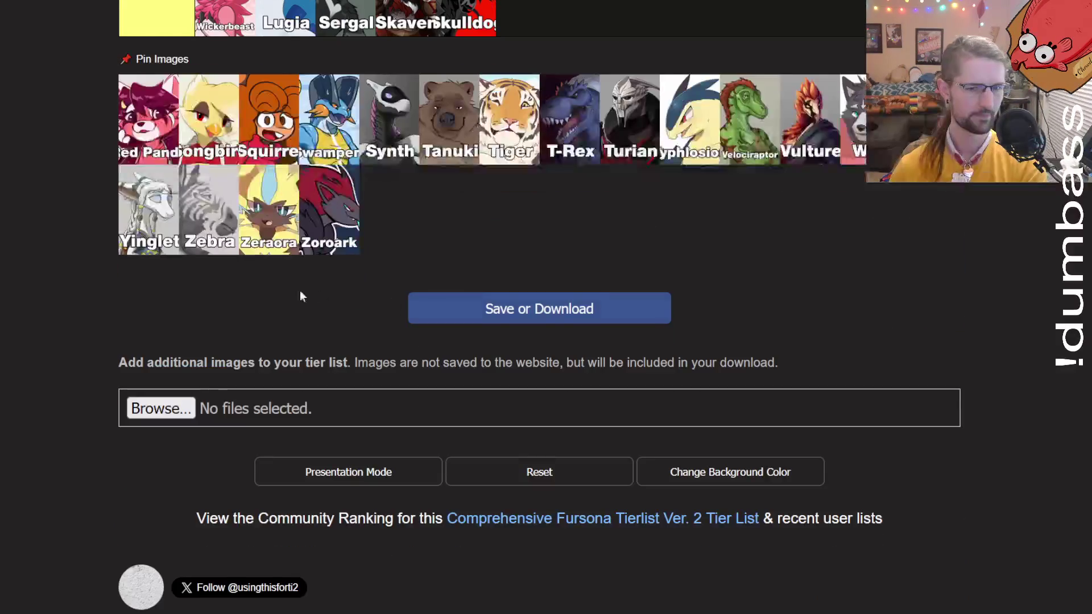
scroll(299, 290, up, 1)
mouse_move(165, 216)
mouse_down()
mouse_move(460, 229)
mouse_move(520, 246)
mouse_up()
scroll(515, 250, up, 10)
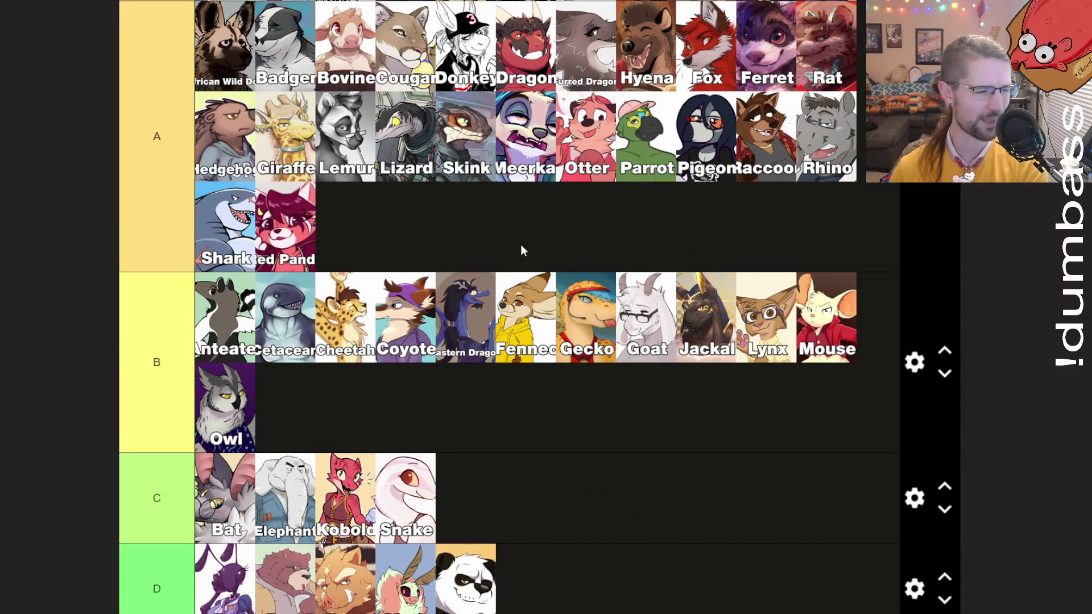
scroll(503, 246, down, 10)
scroll(464, 246, up, 3)
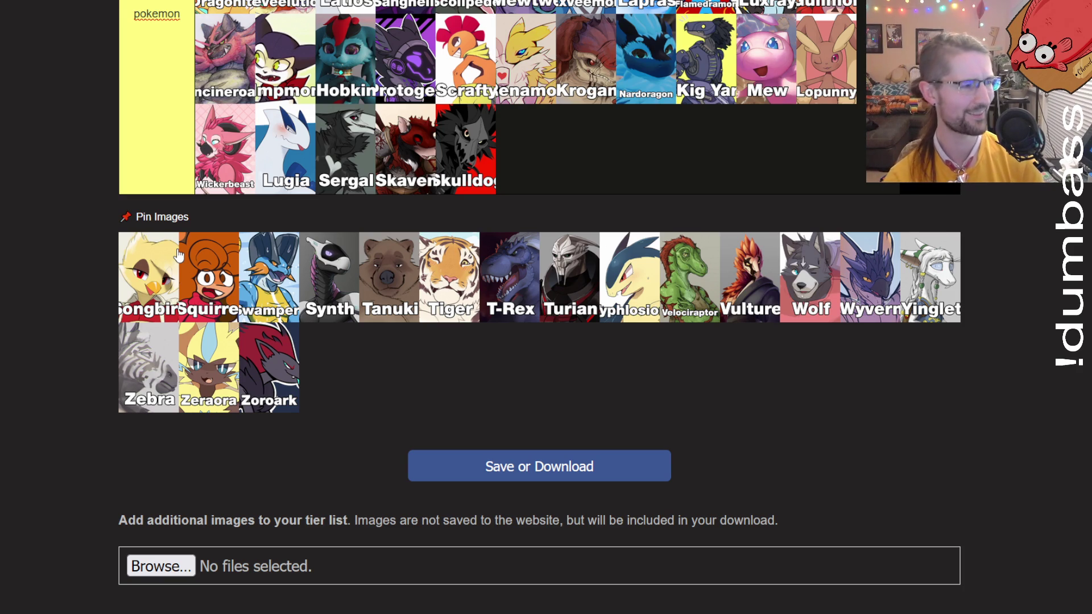
scroll(285, 267, up, 15)
mouse_move(178, 255)
mouse_down()
mouse_move(391, 280)
mouse_move(425, 270)
mouse_up()
Place Songbird in tier B beside Owl and Squirrel in tier D after Panda.
scroll(425, 270, down, 10)
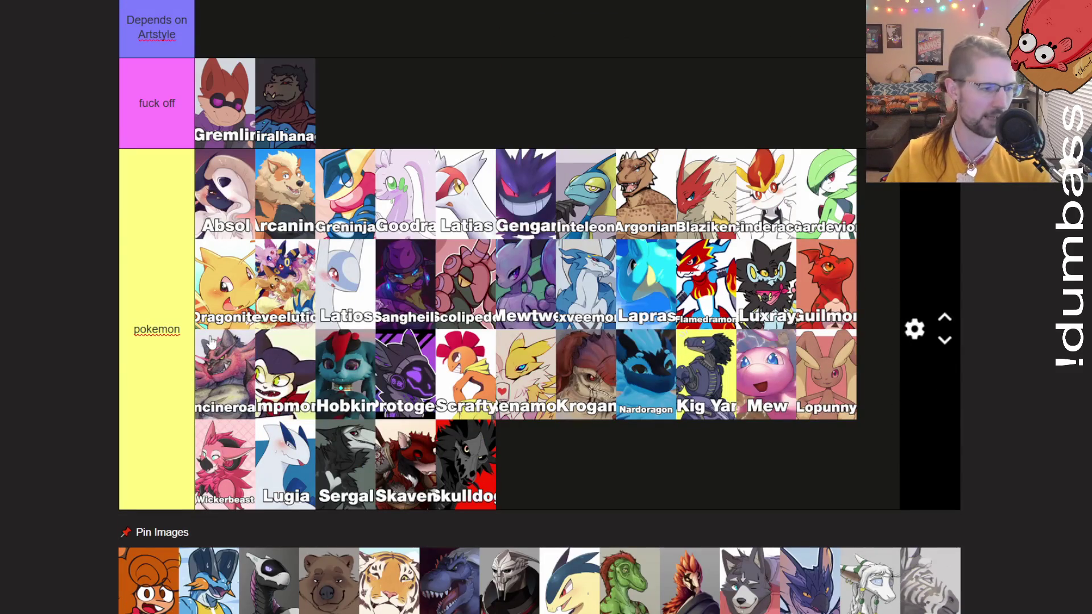
scroll(211, 341, down, 4)
mouse_move(148, 362)
mouse_down()
mouse_move(232, 370)
mouse_move(293, 272)
mouse_move(335, 244)
mouse_move(335, 264)
mouse_move(298, 284)
mouse_move(652, 124)
mouse_move(614, 108)
mouse_up()
scroll(171, 364, up, 5)
scroll(230, 369, up, 3)
scroll(335, 245, up, 2)
scroll(613, 104, down, 10)
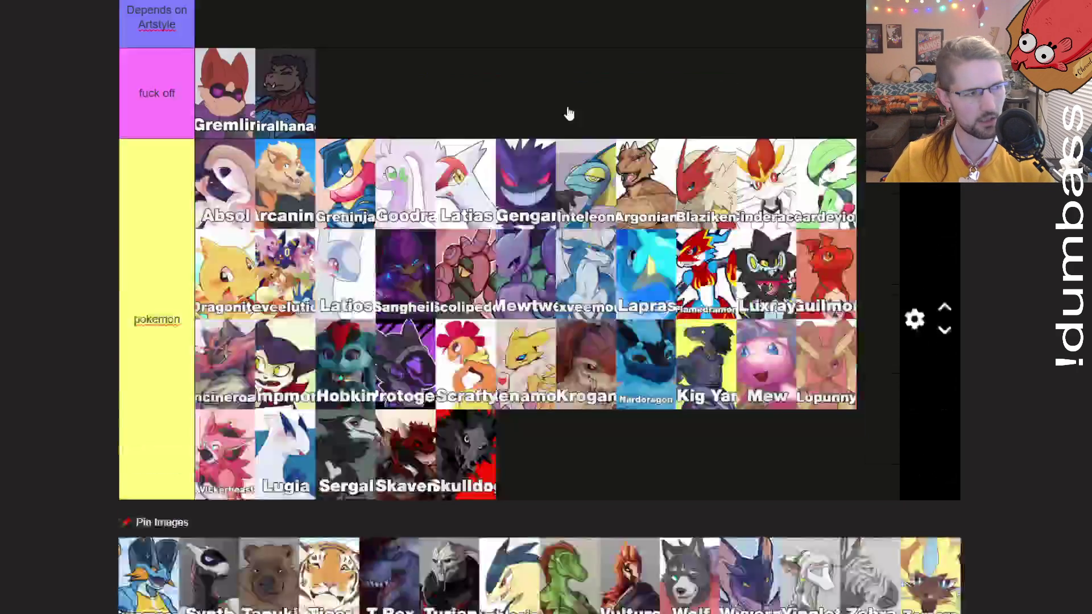
Put Swamper after Lugia in the pokemon tier and Synth at the end of tier A.
drag(143, 270, 268, 222)
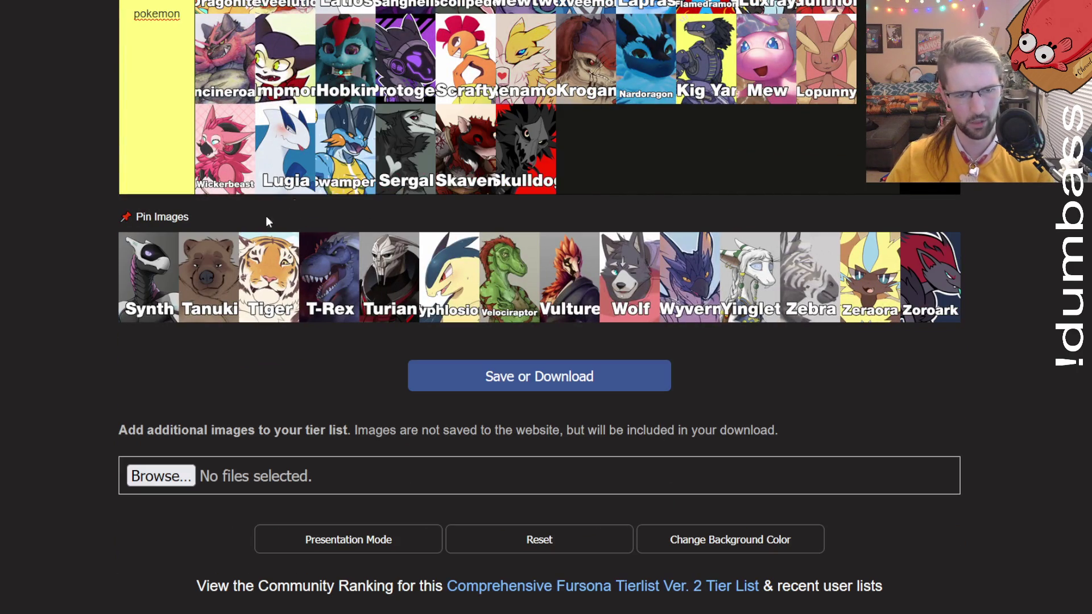
mouse_move(139, 276)
mouse_down()
mouse_move(329, 284)
mouse_move(370, 129)
mouse_up()
scroll(148, 272, up, 10)
scroll(155, 272, up, 5)
scroll(370, 128, up, 5)
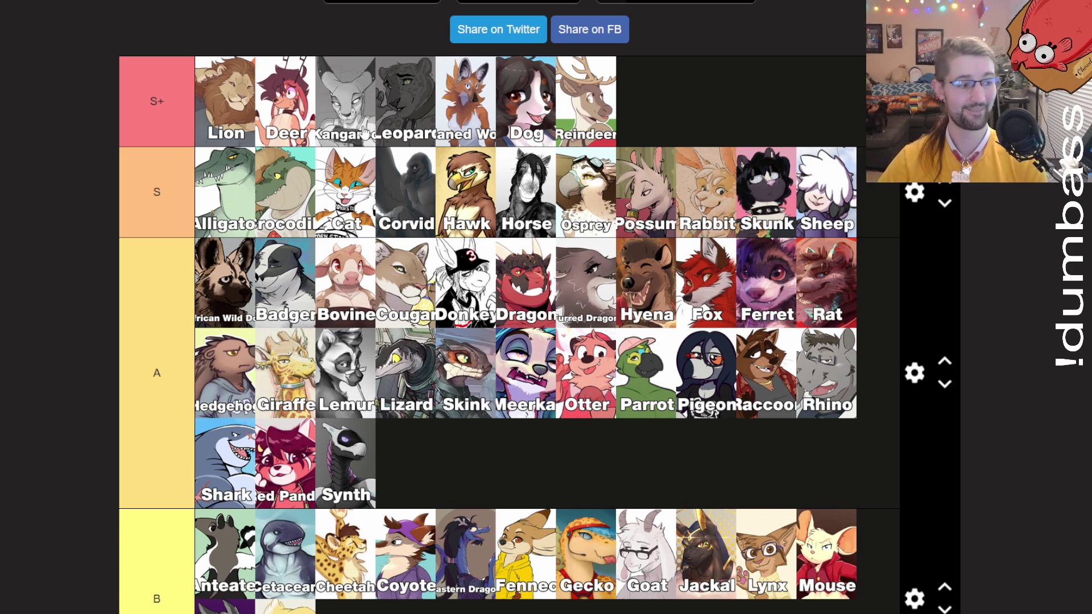
Move Tanuki from the unranked pool into tier B.
scroll(363, 133, down, 10)
scroll(348, 83, down, 8)
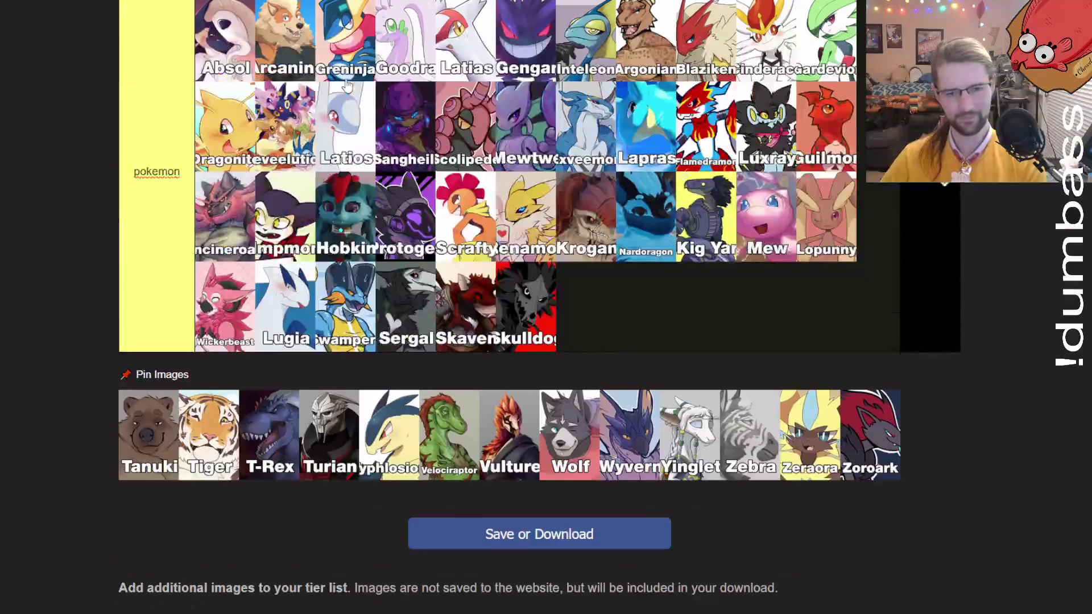
mouse_move(141, 463)
mouse_down()
mouse_move(150, 399)
mouse_move(660, 361)
mouse_move(574, 161)
mouse_move(537, 224)
mouse_move(590, 279)
mouse_move(442, 431)
mouse_move(567, 374)
mouse_up()
scroll(142, 453, up, 15)
scroll(446, 424, down, 5)
scroll(567, 374, up, 3)
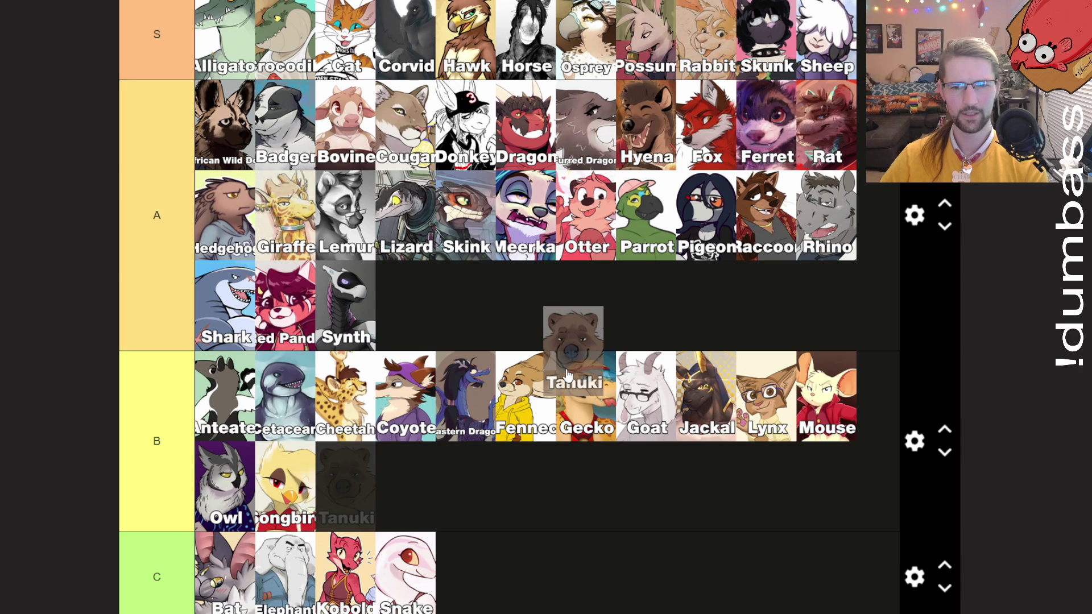
scroll(566, 374, down, 4)
drag(567, 374, 515, 183)
Add Tiger to the end of the S+ tier after Reindeer.
scroll(511, 213, down, 10)
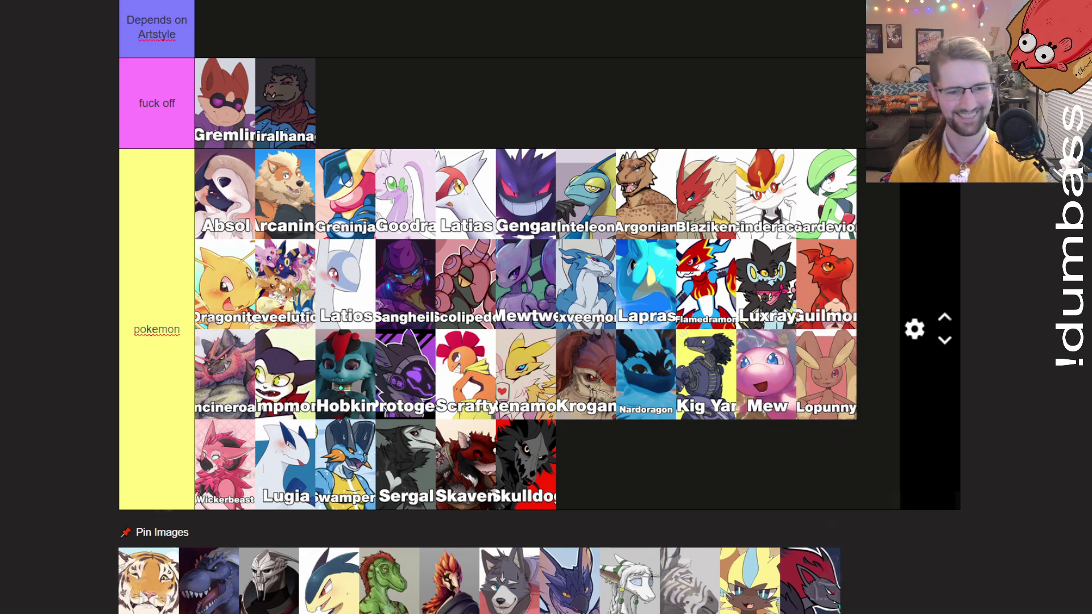
scroll(171, 455, down, 5)
mouse_move(171, 307)
mouse_down()
mouse_move(340, 273)
mouse_move(339, 323)
mouse_move(363, 307)
mouse_move(451, 331)
mouse_move(549, 316)
mouse_move(711, 341)
mouse_up()
scroll(239, 301, up, 20)
scroll(340, 323, up, 5)
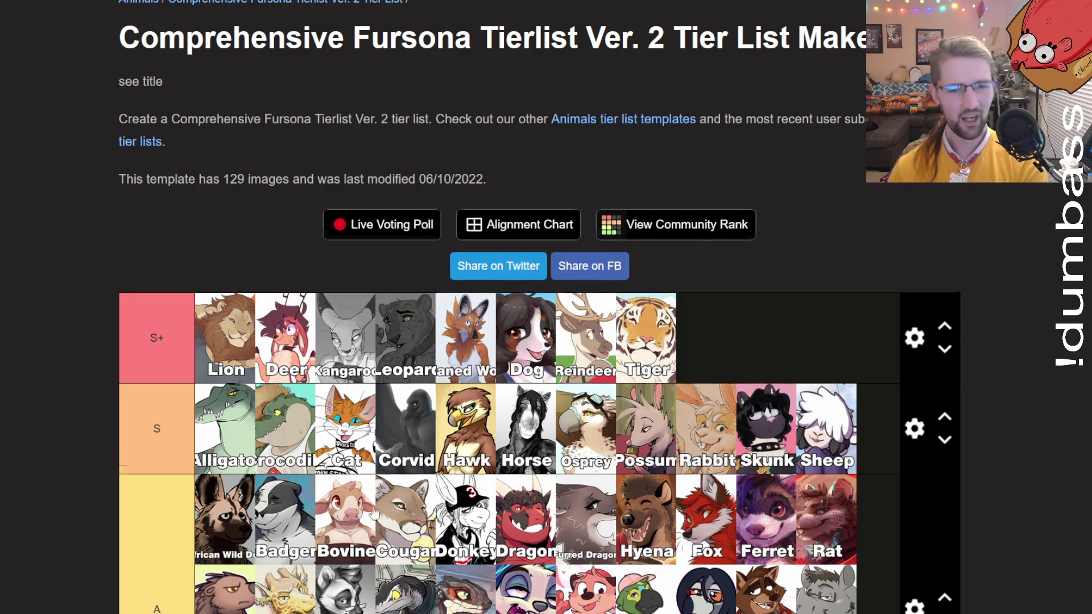
Raise Tanuki from tier B to the end of tier A.
scroll(375, 515, down, 8)
mouse_move(349, 424)
mouse_down()
mouse_move(339, 410)
mouse_move(506, 222)
mouse_move(469, 199)
mouse_up()
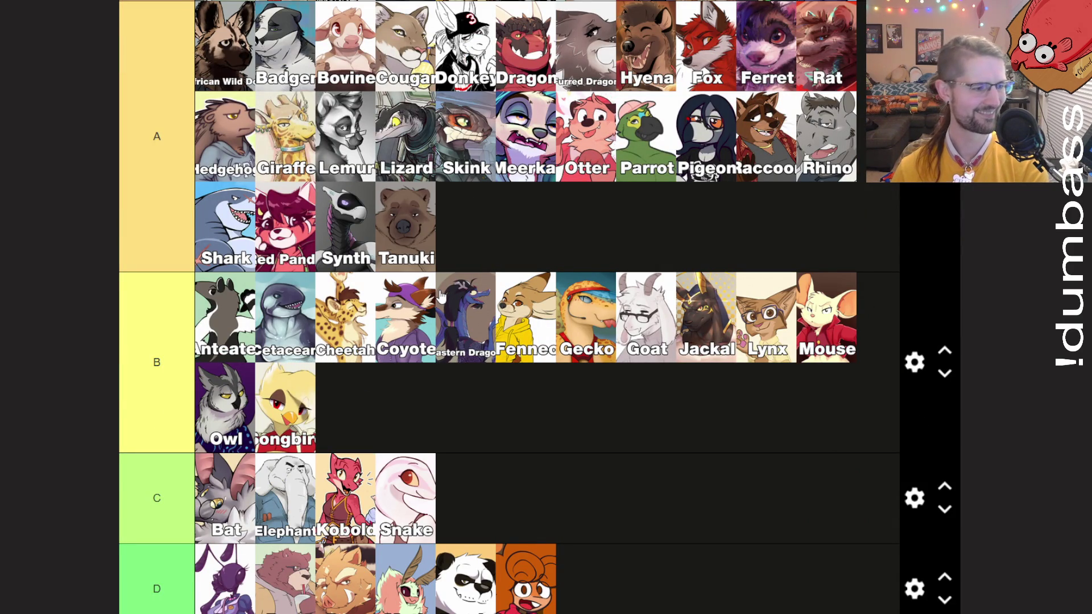
scroll(441, 299, down, 20)
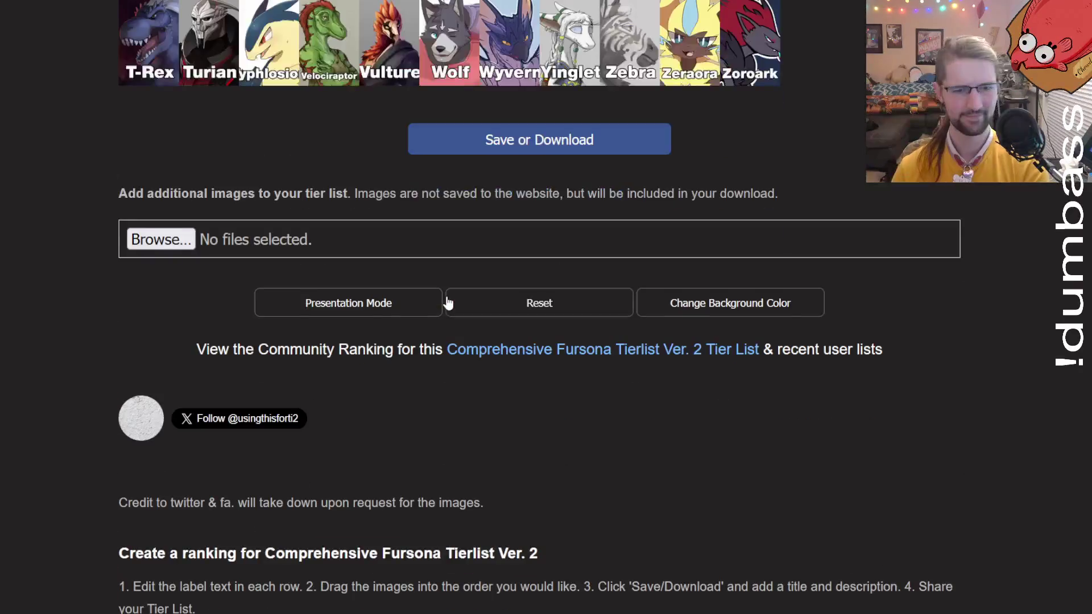
scroll(444, 304, up, 5)
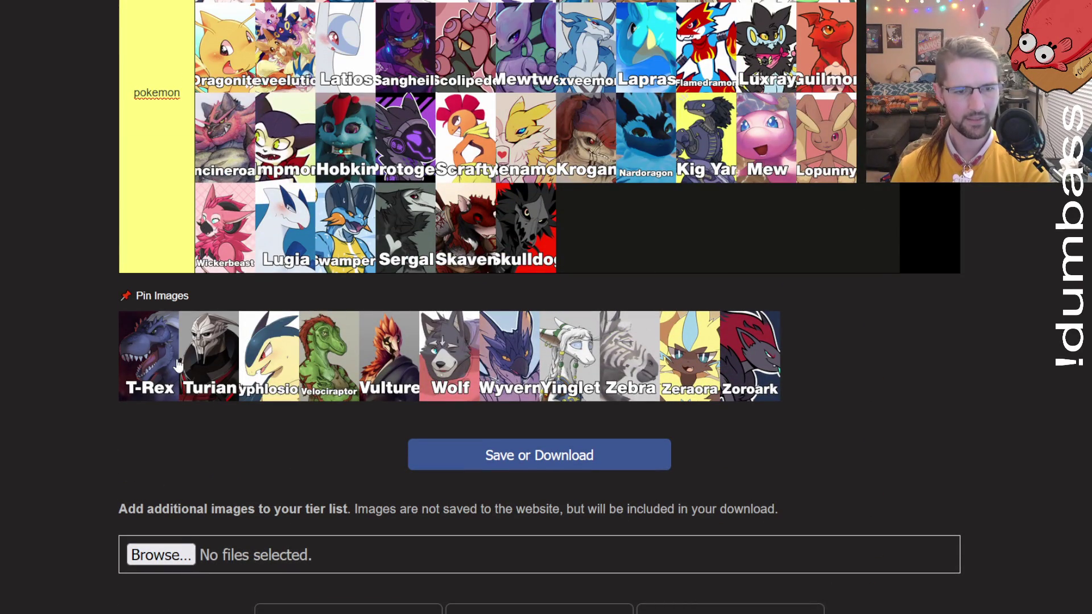
Rank T-Rex from the pool in tier D after Squirrel.
mouse_move(164, 367)
mouse_down()
mouse_move(180, 367)
mouse_move(133, 386)
mouse_move(291, 392)
mouse_move(422, 366)
mouse_move(641, 350)
mouse_up()
scroll(131, 379, up, 8)
scroll(224, 393, up, 6)
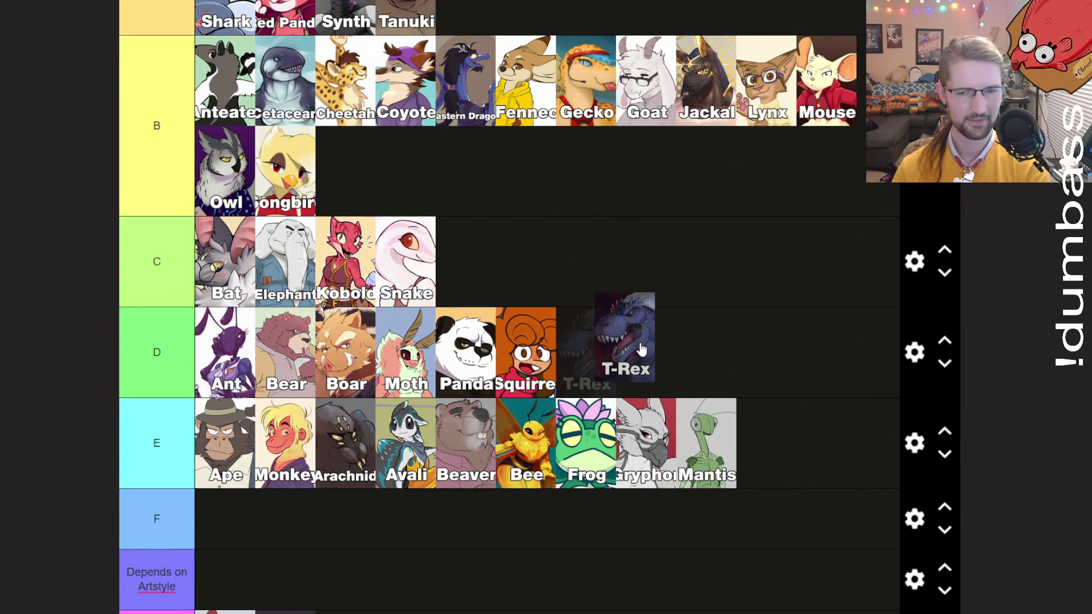
drag(642, 350, 635, 350)
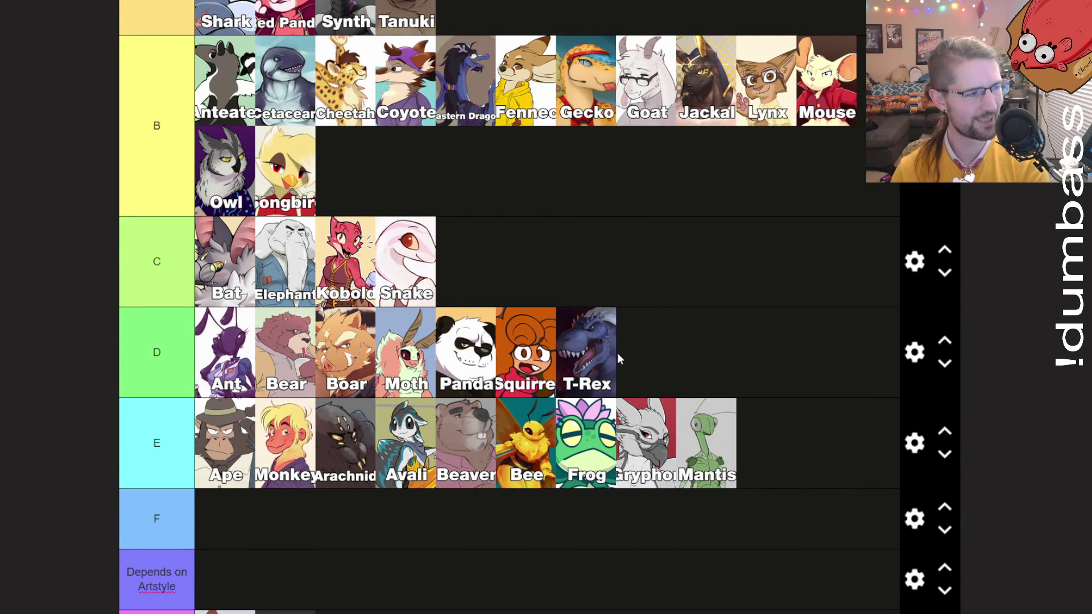
Put Turian and Typhlosion into the pokemon tier and Velociraptor into D after T-Rex.
scroll(617, 357, down, 10)
mouse_move(186, 494)
mouse_down()
mouse_move(199, 471)
mouse_move(293, 416)
mouse_up()
drag(122, 529, 502, 237)
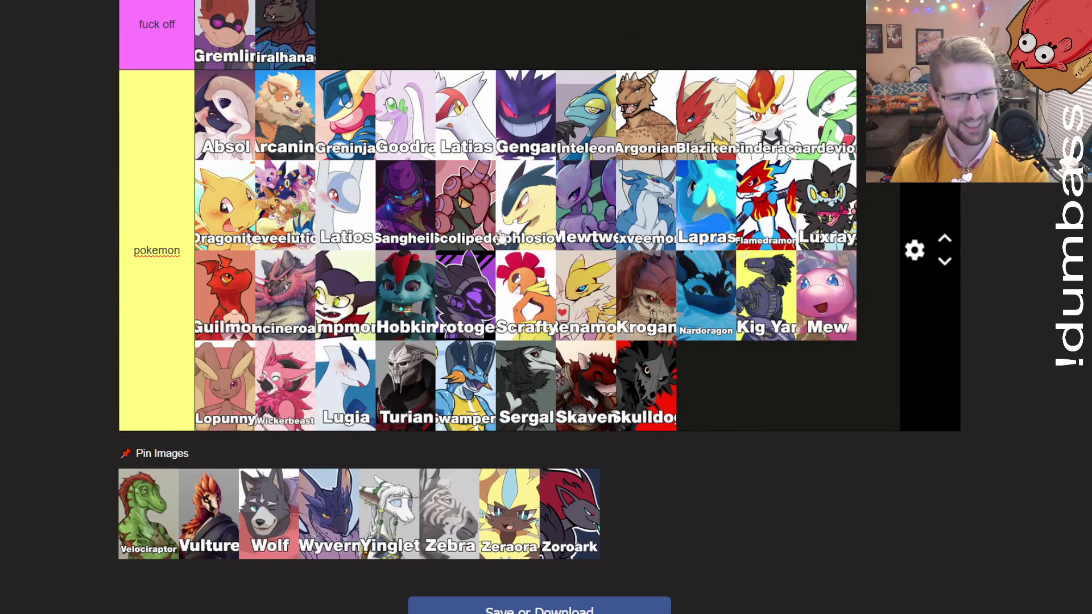
mouse_move(137, 514)
mouse_down()
mouse_move(199, 517)
mouse_move(699, 312)
mouse_move(672, 284)
mouse_move(665, 313)
mouse_move(652, 308)
mouse_up()
Move Vulture from the pool to the end of the S+ tier after Tiger.
scroll(171, 515, up, 7)
scroll(199, 517, up, 4)
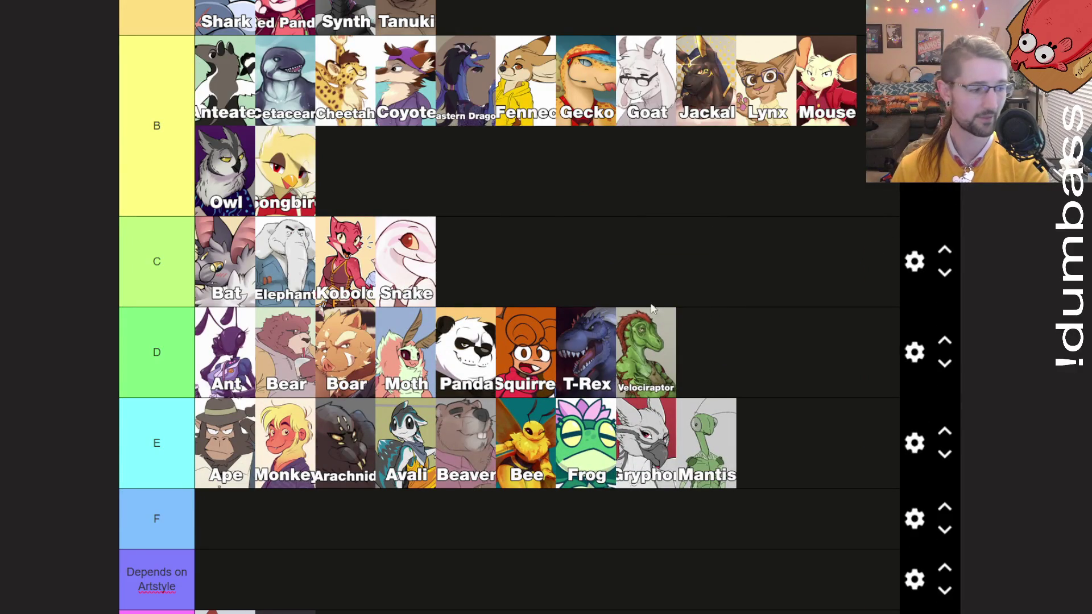
scroll(652, 308, down, 10)
mouse_move(170, 371)
mouse_down()
mouse_move(290, 412)
mouse_move(478, 402)
mouse_move(478, 355)
mouse_move(478, 408)
mouse_move(486, 364)
mouse_move(467, 238)
mouse_move(765, 250)
mouse_move(772, 268)
mouse_up()
scroll(290, 412, up, 20)
scroll(479, 409, up, 3)
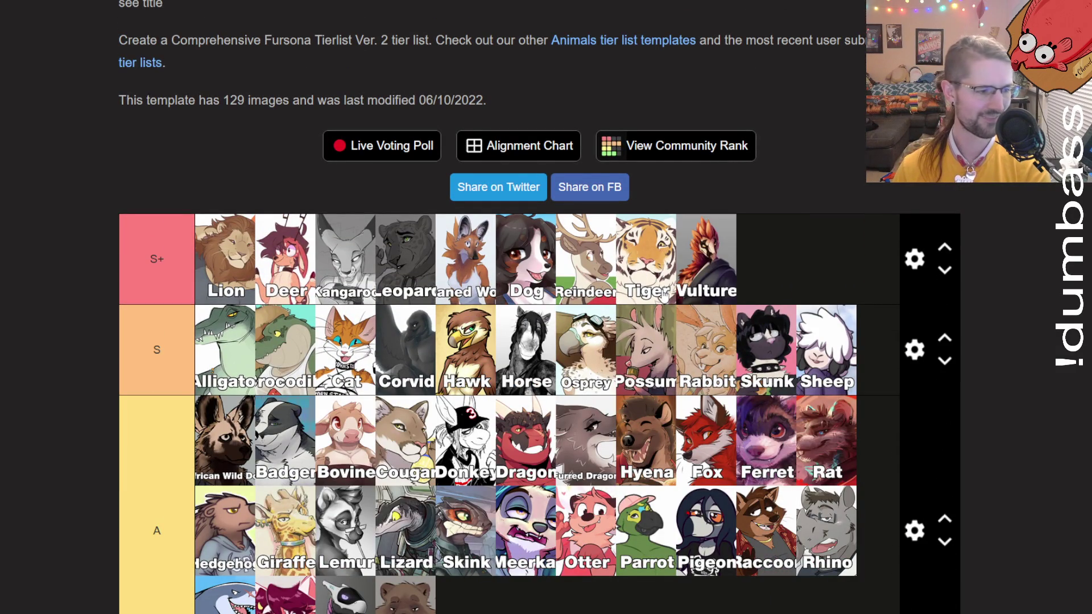
Move Wyvern from the unranked pool up into the tiers.
scroll(664, 294, down, 20)
scroll(640, 297, up, 1)
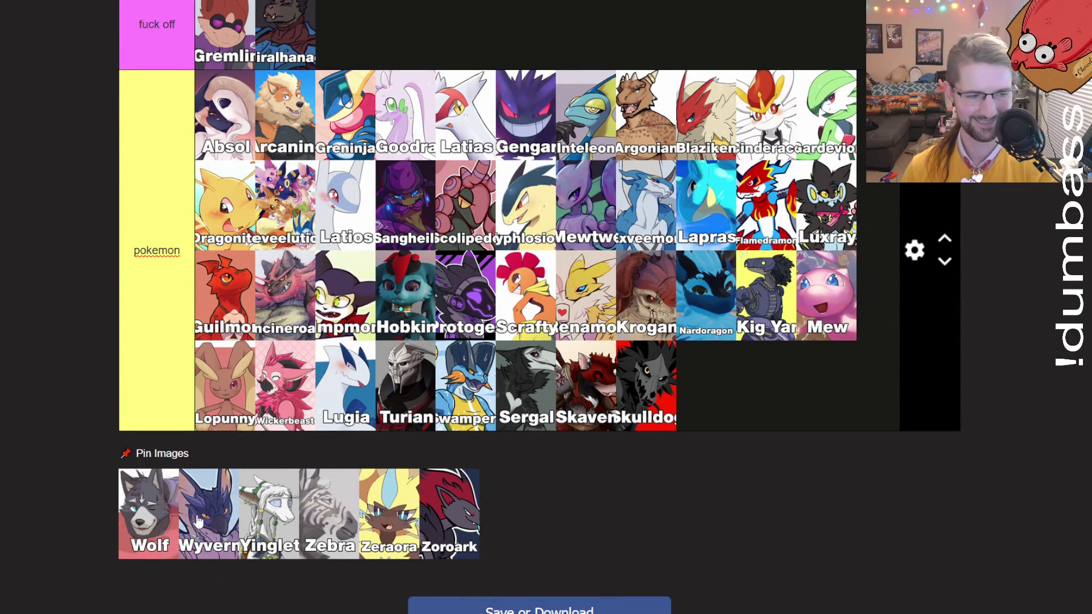
mouse_move(211, 534)
mouse_down()
mouse_move(264, 472)
mouse_move(305, 501)
mouse_move(468, 510)
mouse_move(632, 407)
mouse_move(566, 405)
mouse_move(567, 492)
mouse_move(438, 508)
mouse_move(510, 239)
mouse_move(547, 168)
mouse_move(550, 239)
mouse_up()
Place Yinglet after Lopunny, Zeraora, and Zoroark after Lugia in the pokemon tier.
scroll(567, 493, down, 3)
scroll(551, 239, down, 15)
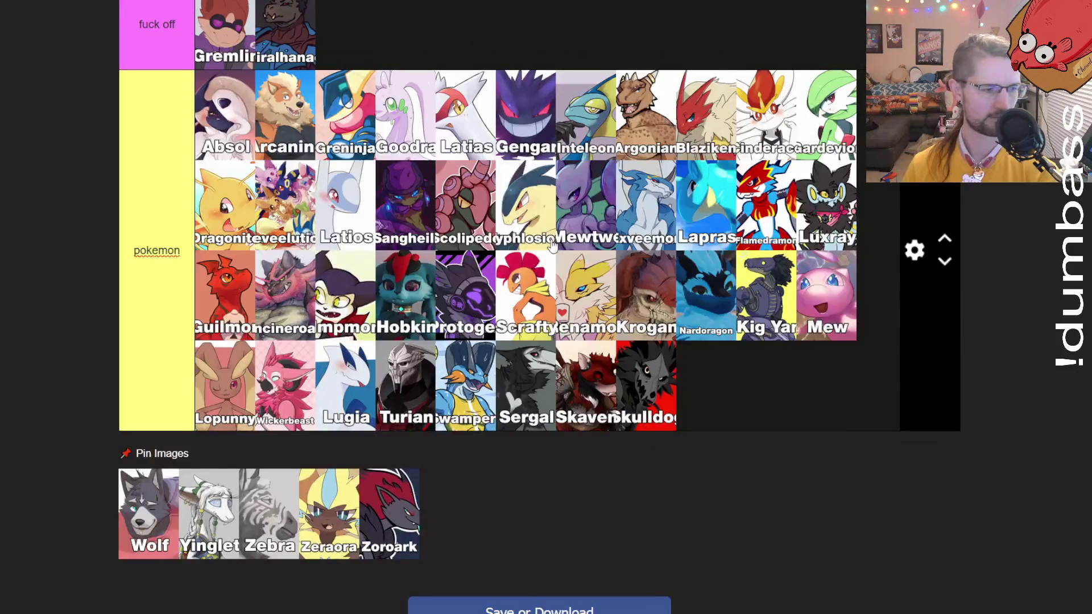
scroll(444, 256, down, 5)
drag(202, 231, 238, 111)
mouse_move(250, 212)
mouse_down()
mouse_move(296, 159)
mouse_move(523, 22)
mouse_up()
drag(285, 199, 496, 80)
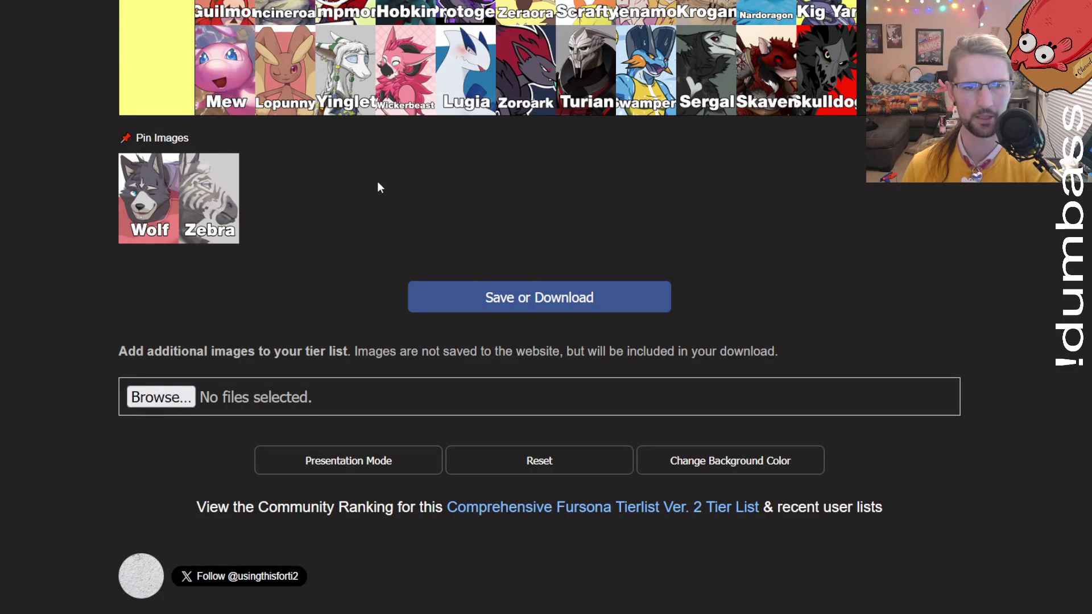
scroll(375, 184, up, 3)
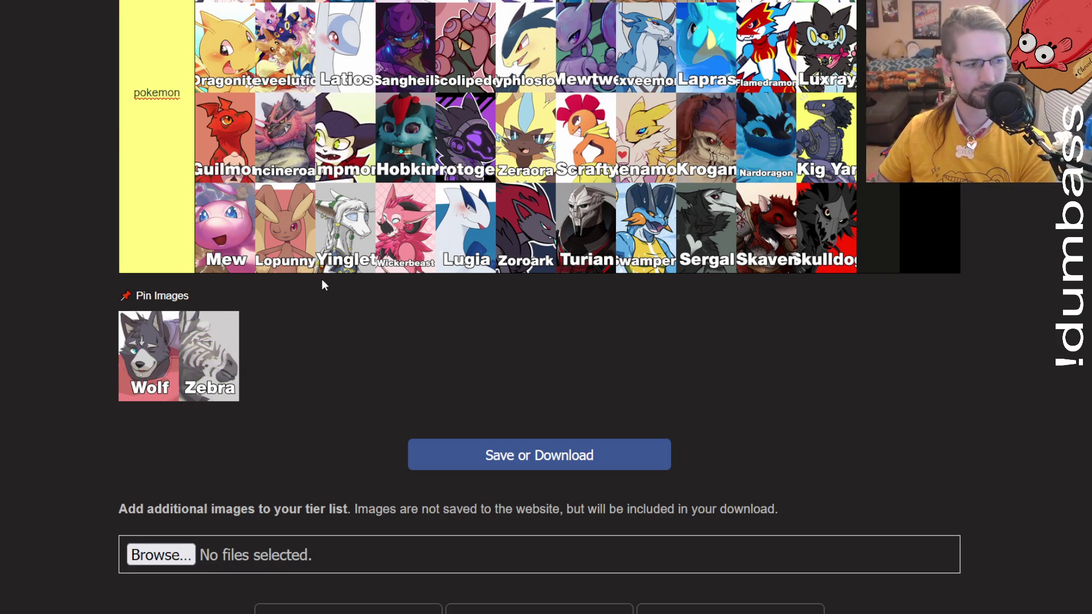
Reposition Yinglet between Mew and Lopunny in the pokemon tier.
mouse_move(343, 272)
mouse_down()
mouse_move(244, 231)
mouse_move(282, 224)
mouse_move(305, 235)
mouse_up()
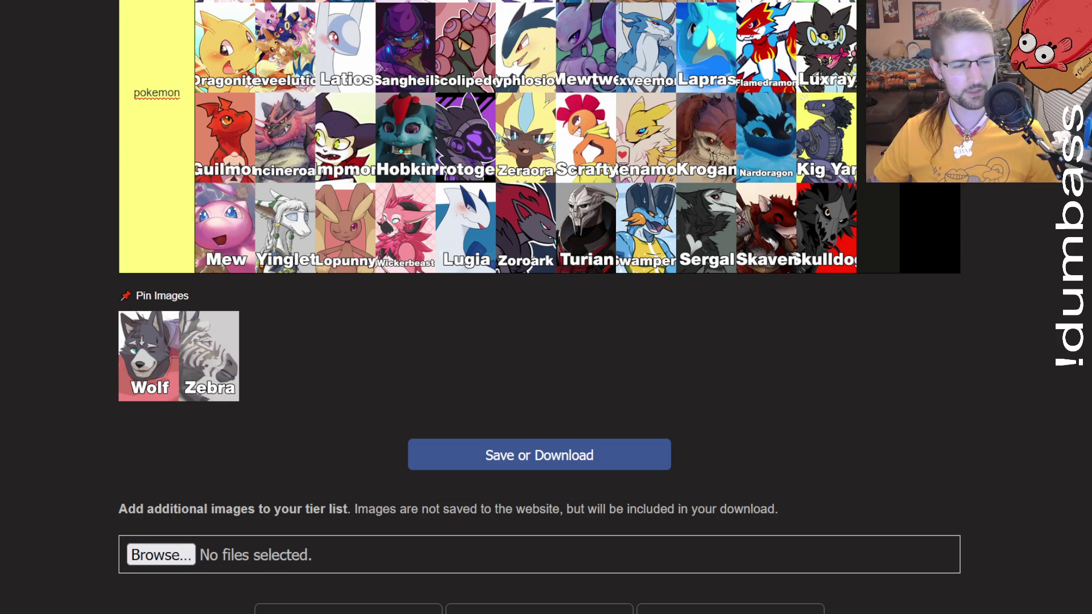
scroll(401, 73, up, 3)
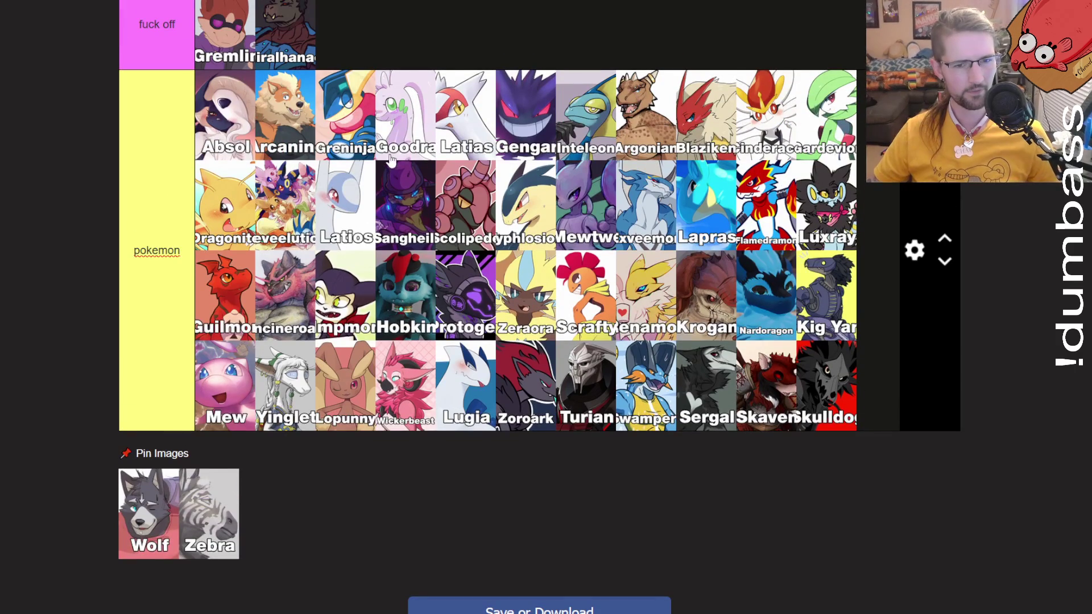
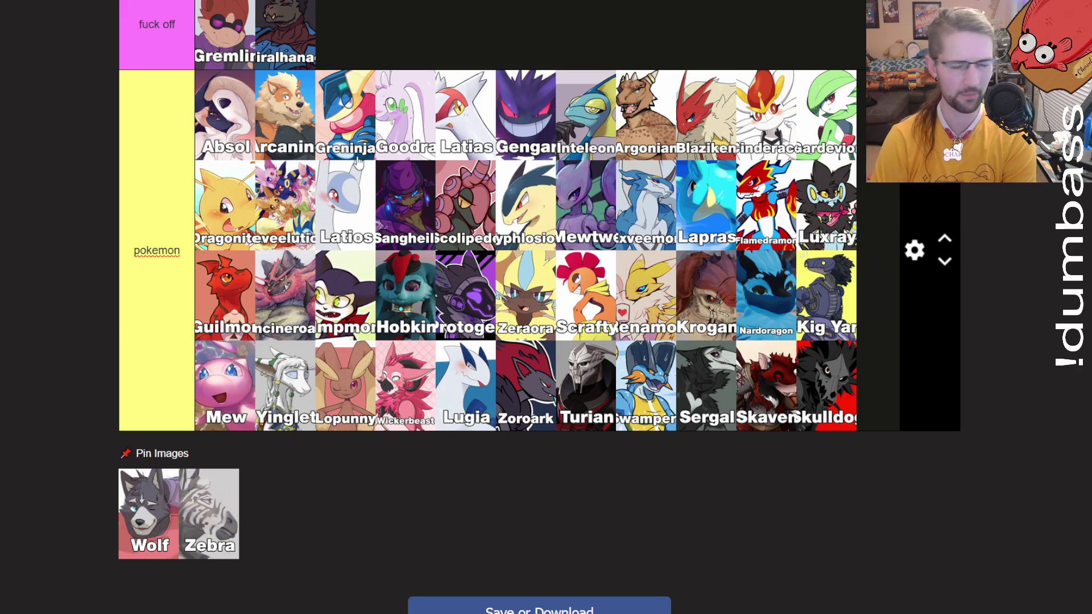
Drop the pinned Zebra image into the B tier right after Songbird, leaving only Wolf unplaced.
scroll(352, 352, down, 1)
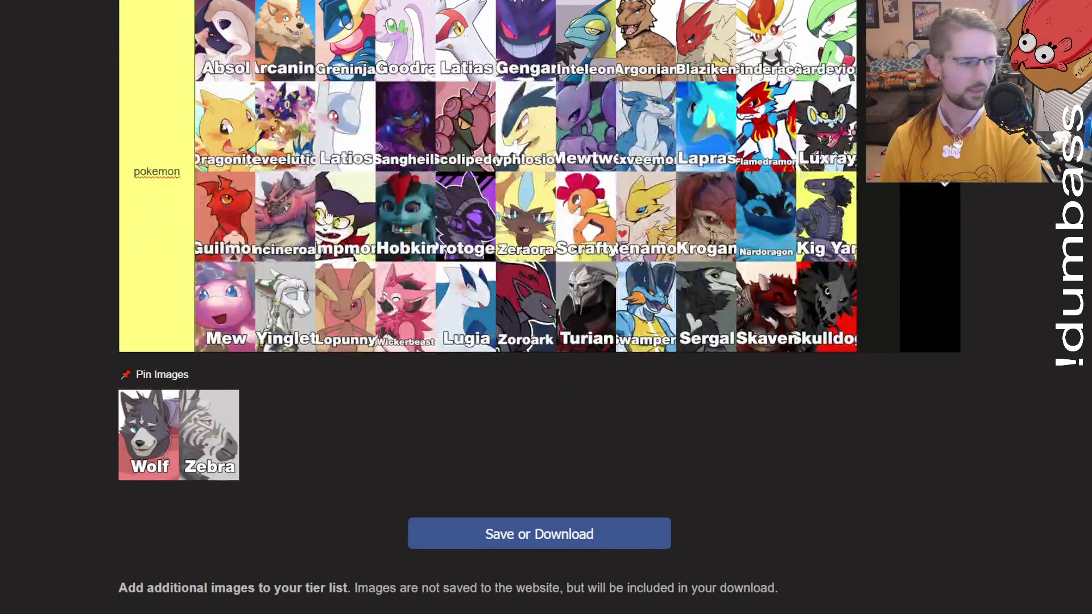
mouse_move(219, 421)
mouse_down()
mouse_move(243, 427)
mouse_move(245, 398)
mouse_move(293, 414)
mouse_move(268, 409)
mouse_move(464, 178)
mouse_move(559, 85)
mouse_move(359, 159)
mouse_move(362, 255)
mouse_move(418, 255)
mouse_up()
scroll(243, 426, up, 4)
scroll(293, 414, up, 3)
scroll(554, 94, up, 3)
scroll(418, 228, down, 4)
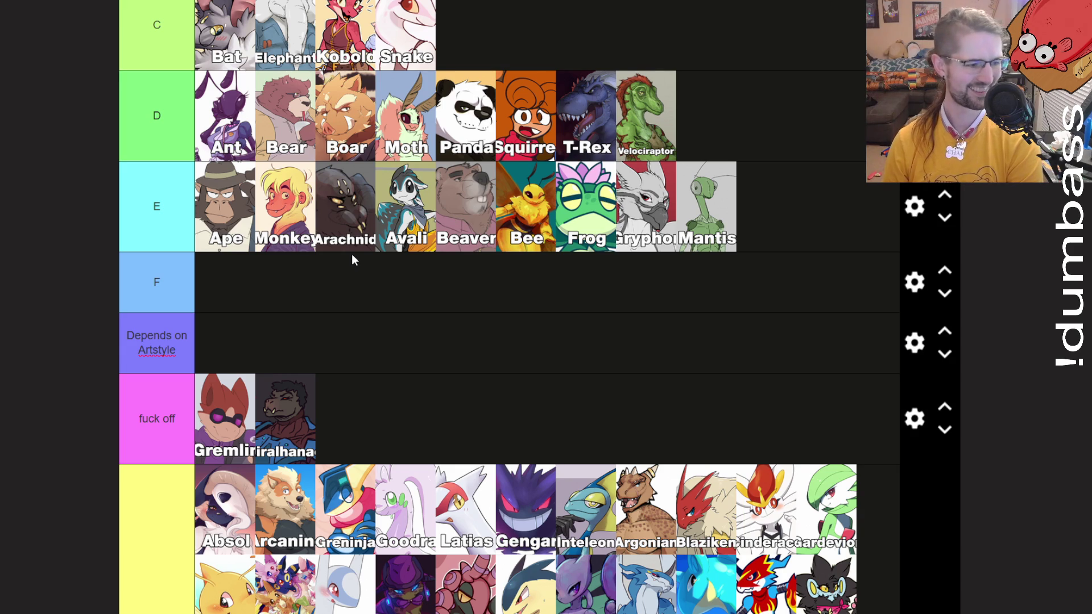
scroll(353, 260, down, 15)
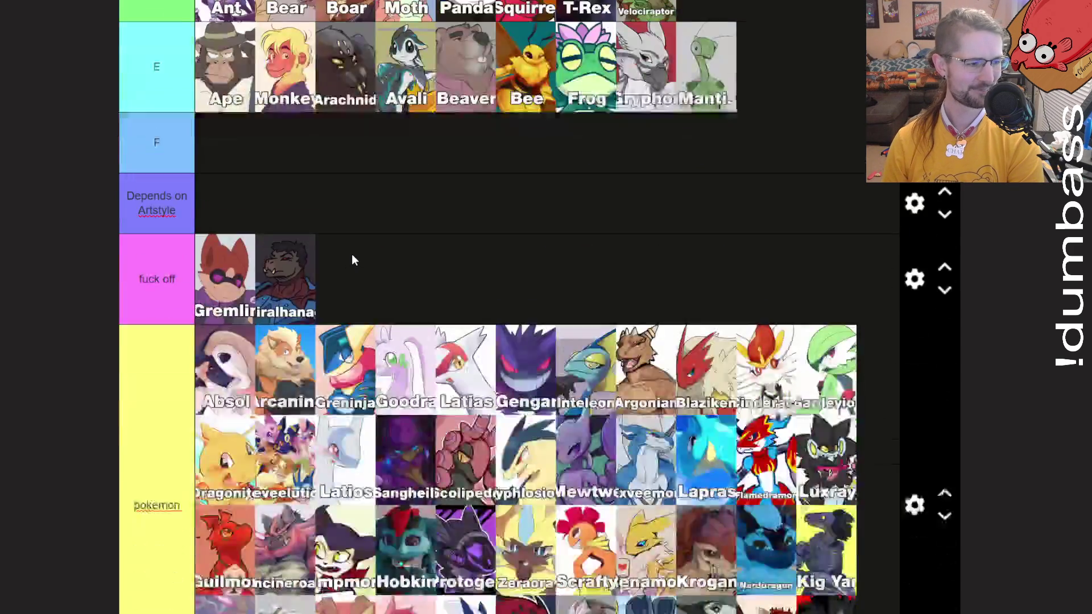
scroll(359, 254, up, 3)
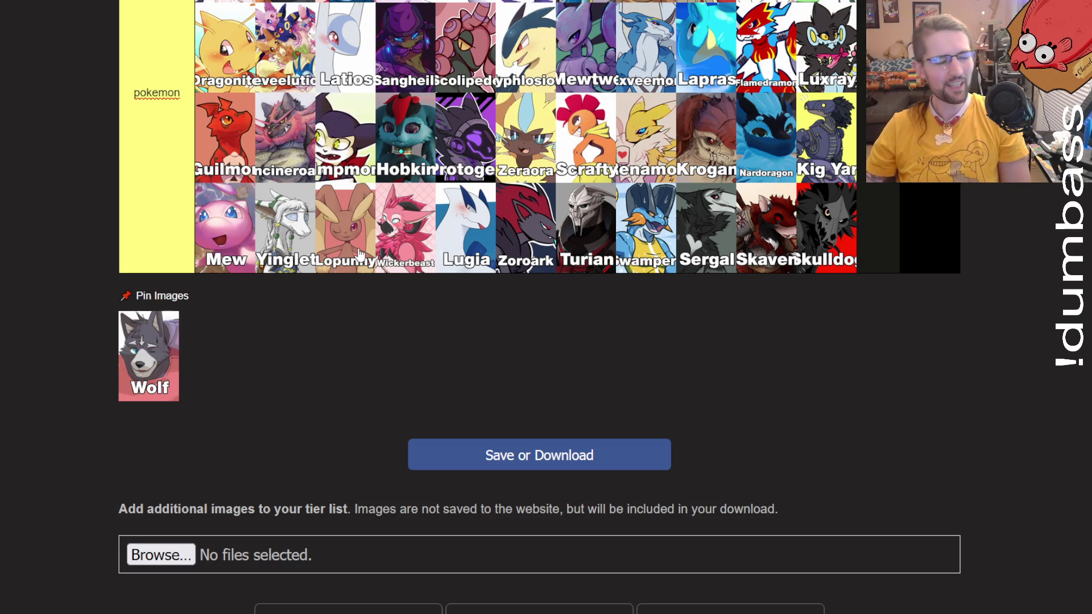
Place the Wolf image at the end of the A tier after Tanuki.
mouse_move(170, 372)
mouse_down()
mouse_move(165, 350)
mouse_move(490, 369)
mouse_move(497, 360)
mouse_move(419, 380)
mouse_move(515, 418)
mouse_move(614, 540)
mouse_move(555, 424)
mouse_up()
scroll(165, 350, up, 7)
scroll(497, 365, up, 10)
scroll(549, 424, down, 4)
scroll(551, 424, up, 4)
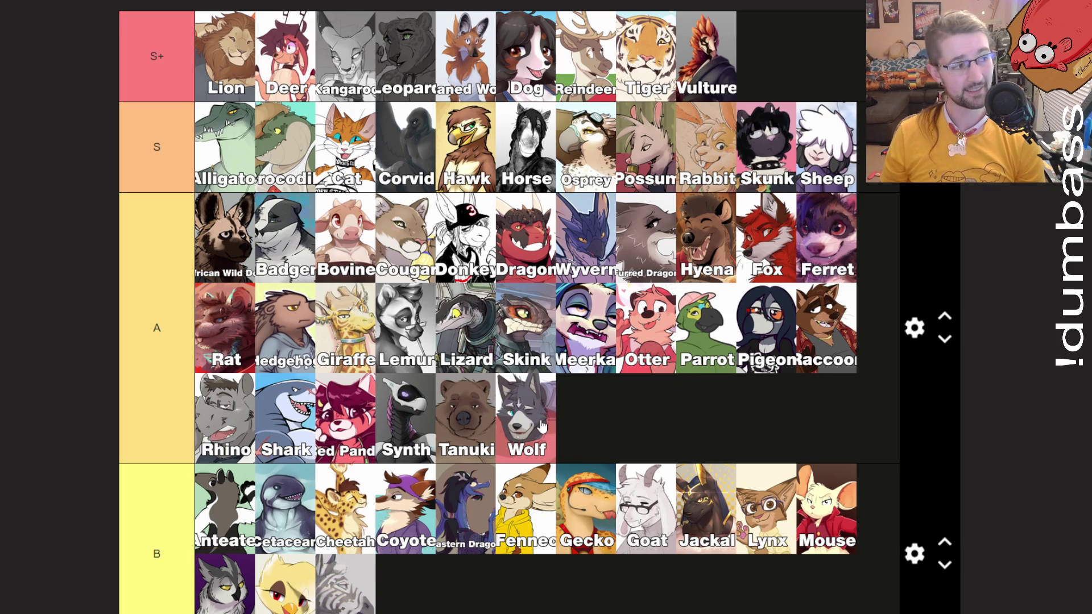
scroll(541, 427, up, 2)
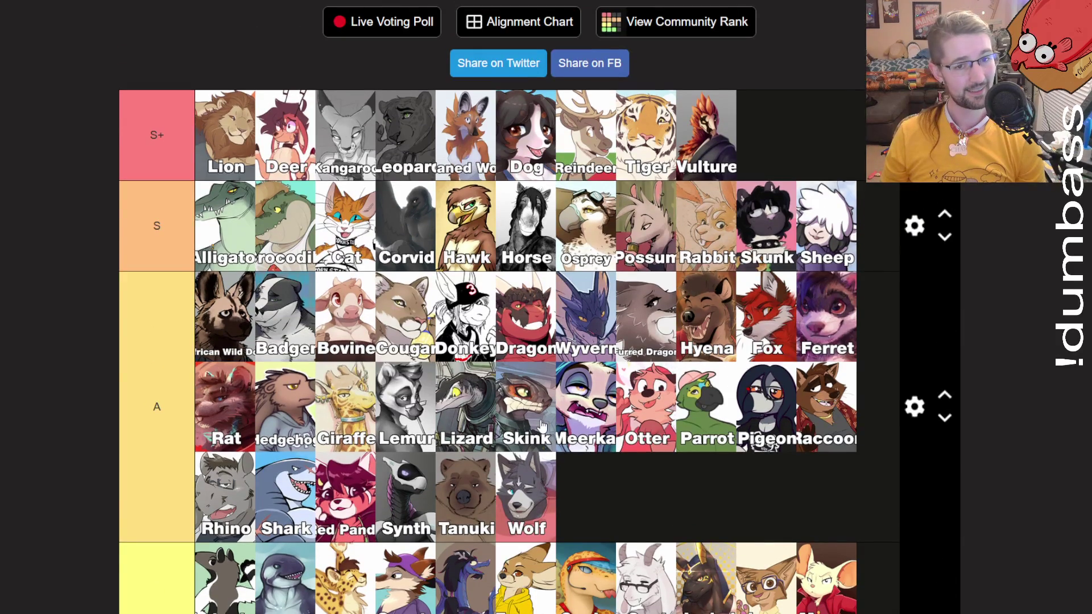
scroll(541, 426, up, 2)
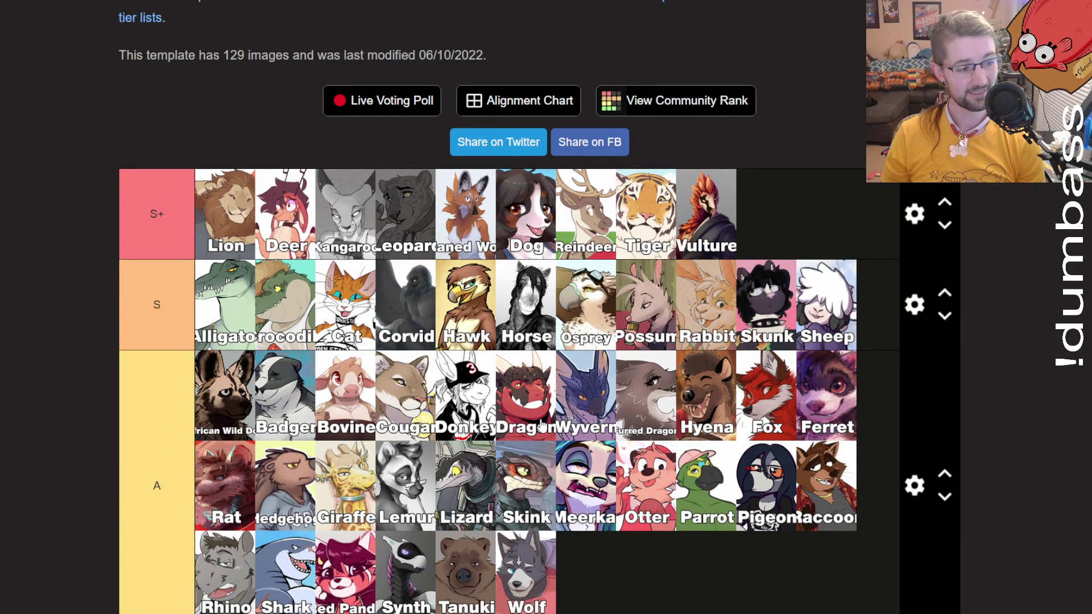
Promote Hawk from the S tier up into S+.
scroll(541, 427, down, 10)
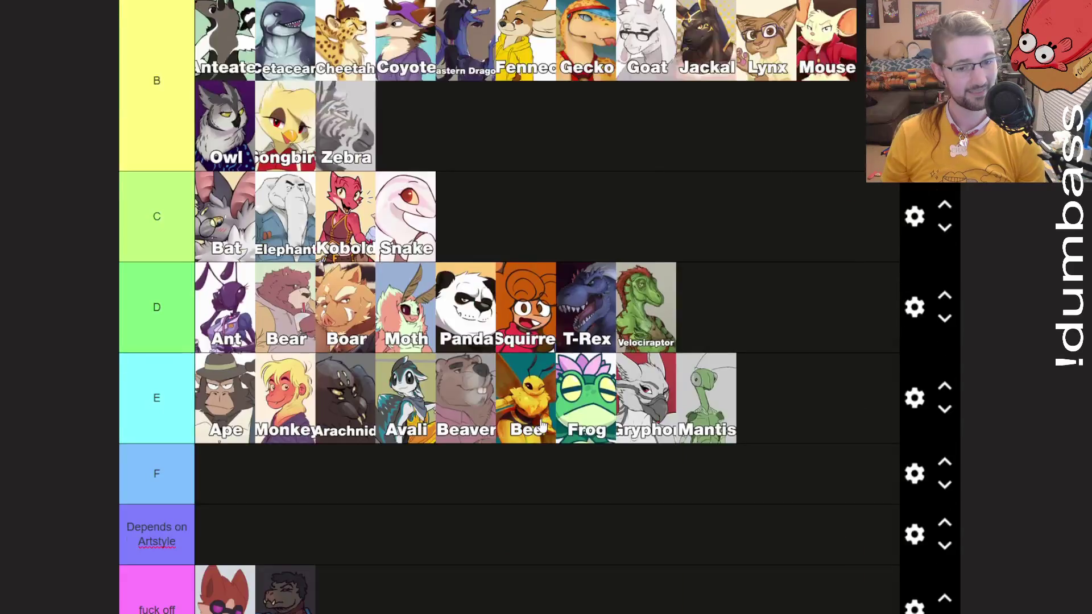
scroll(541, 427, down, 5)
scroll(541, 426, up, 12)
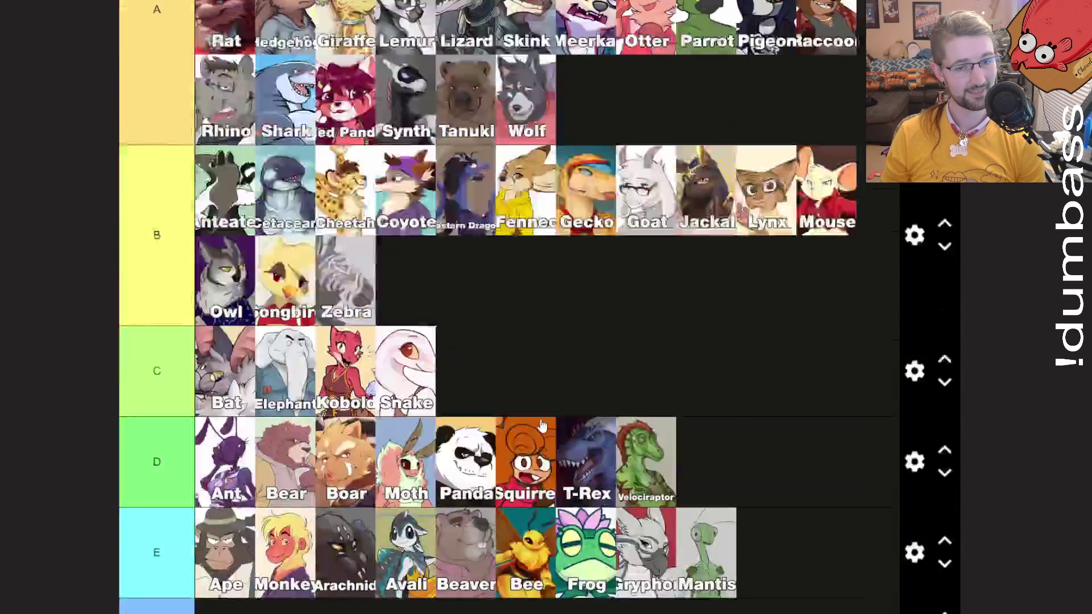
scroll(541, 425, down, 14)
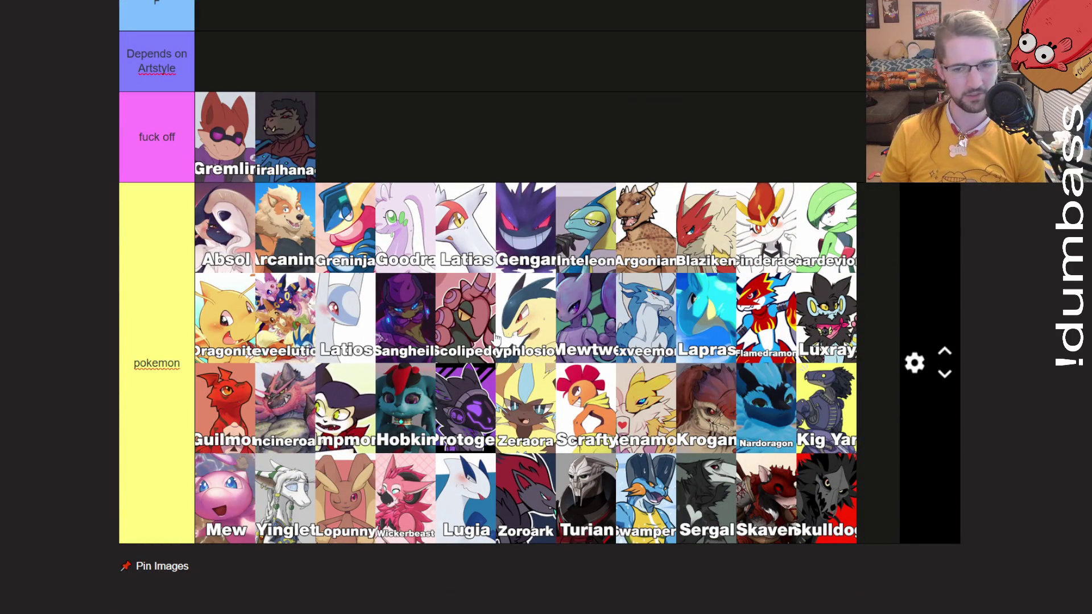
scroll(495, 338, up, 15)
scroll(494, 338, up, 4)
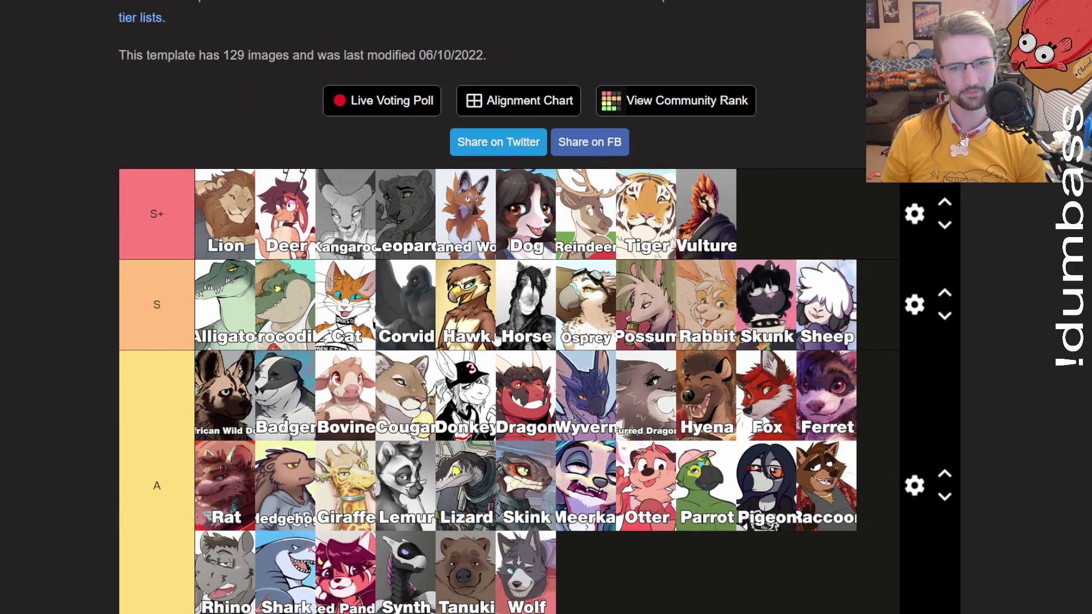
mouse_move(497, 340)
mouse_down()
mouse_move(506, 322)
mouse_move(766, 214)
mouse_up()
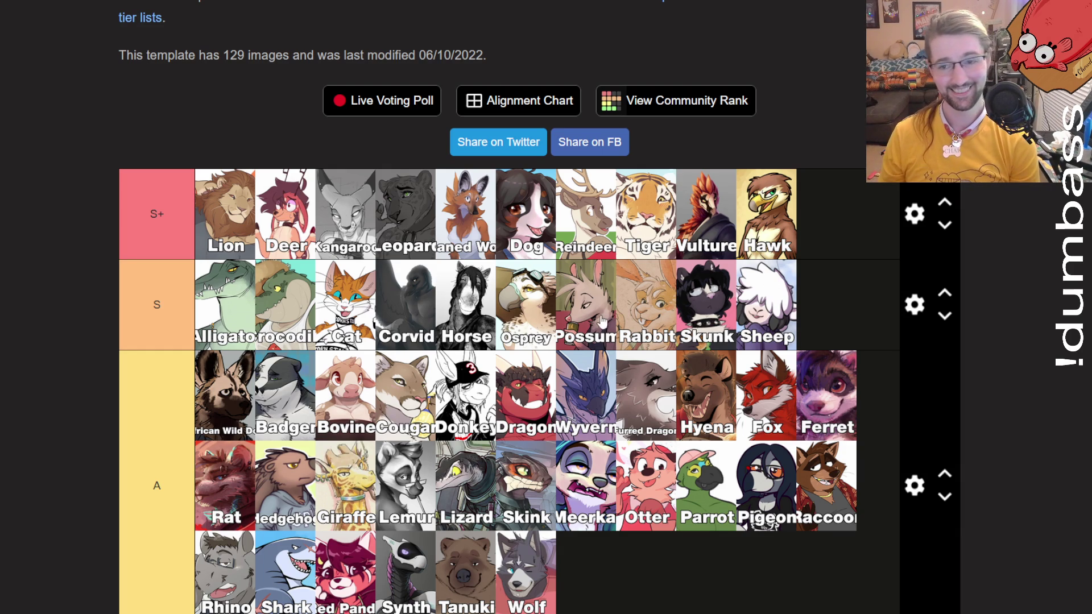
Move Alligator and Crocodile into S+ and African Wild Dog to the end of the S tier after Sheep.
mouse_move(236, 265)
mouse_down()
mouse_move(498, 278)
mouse_move(848, 211)
mouse_move(827, 213)
mouse_up()
mouse_move(209, 327)
mouse_down()
mouse_move(752, 218)
mouse_move(854, 216)
mouse_move(836, 219)
mouse_up()
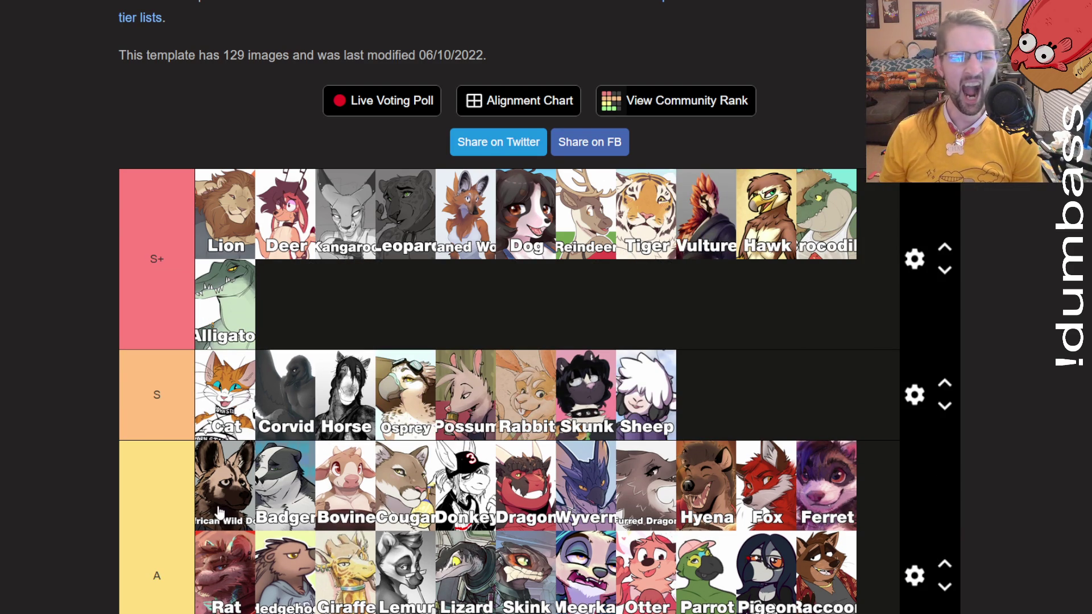
drag(219, 512, 696, 421)
scroll(385, 453, down, 3)
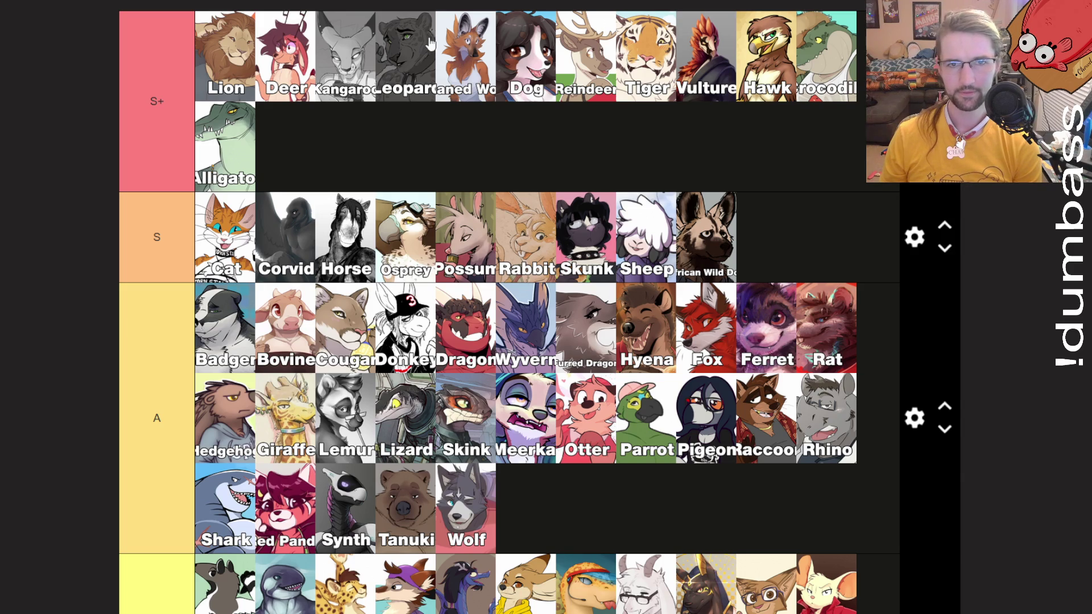
Search Google Images for 'alligator vs croc' and enlarge the Reddit alligator-versus-crocodile comparison.
key(alt+Tab)
text(all)
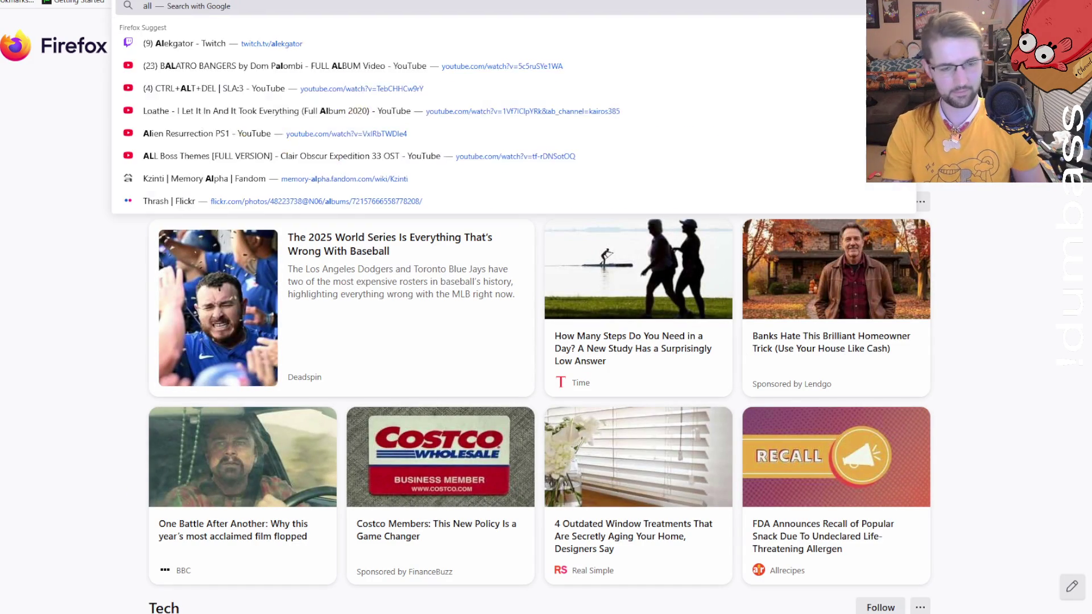
text(igator vs croc)
key(Return)
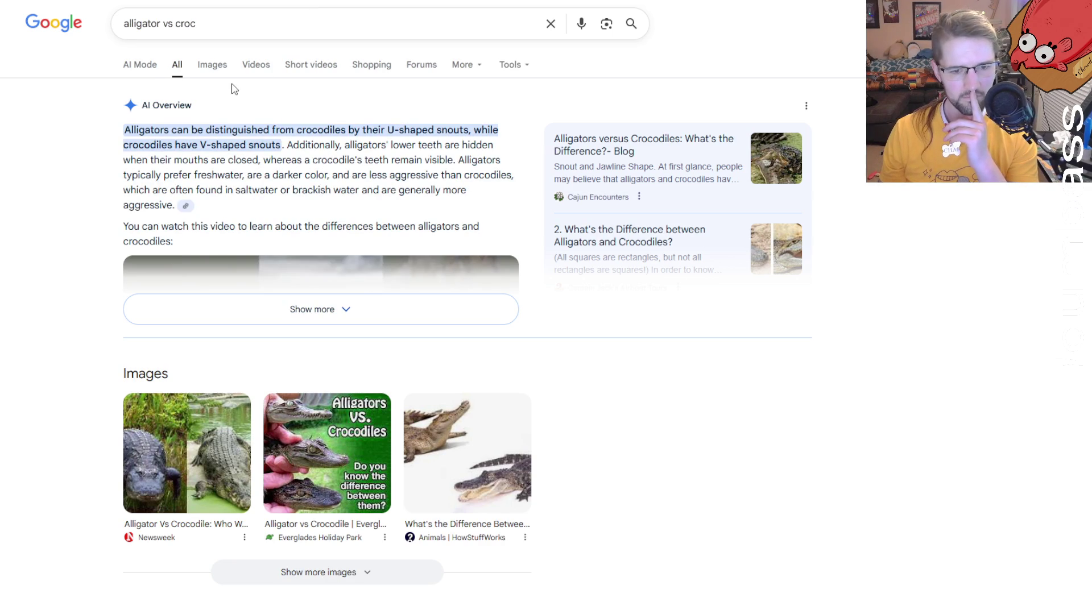
click(203, 69)
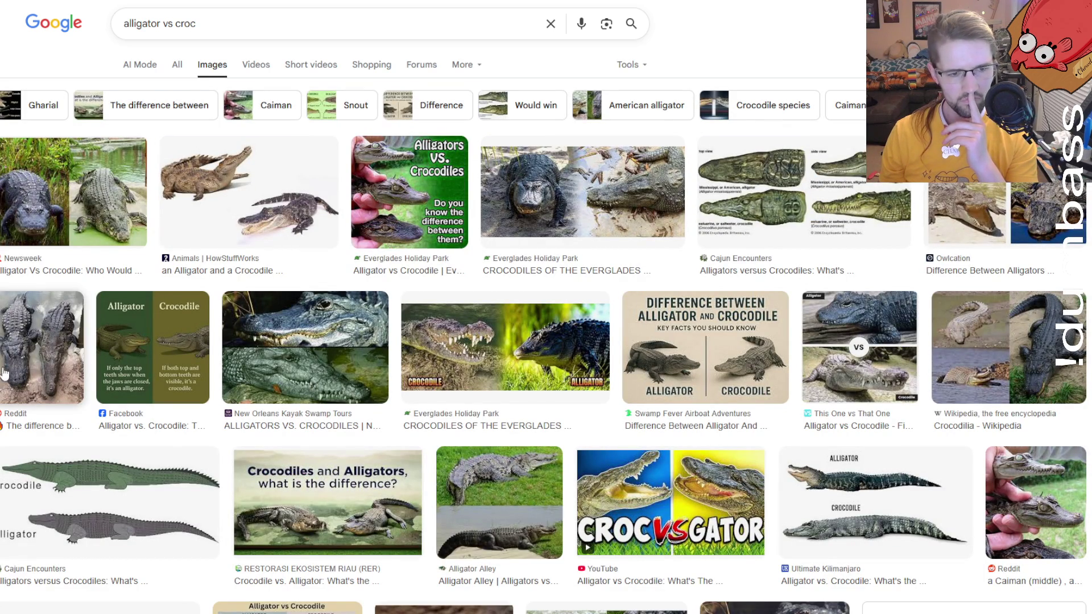
click(42, 347)
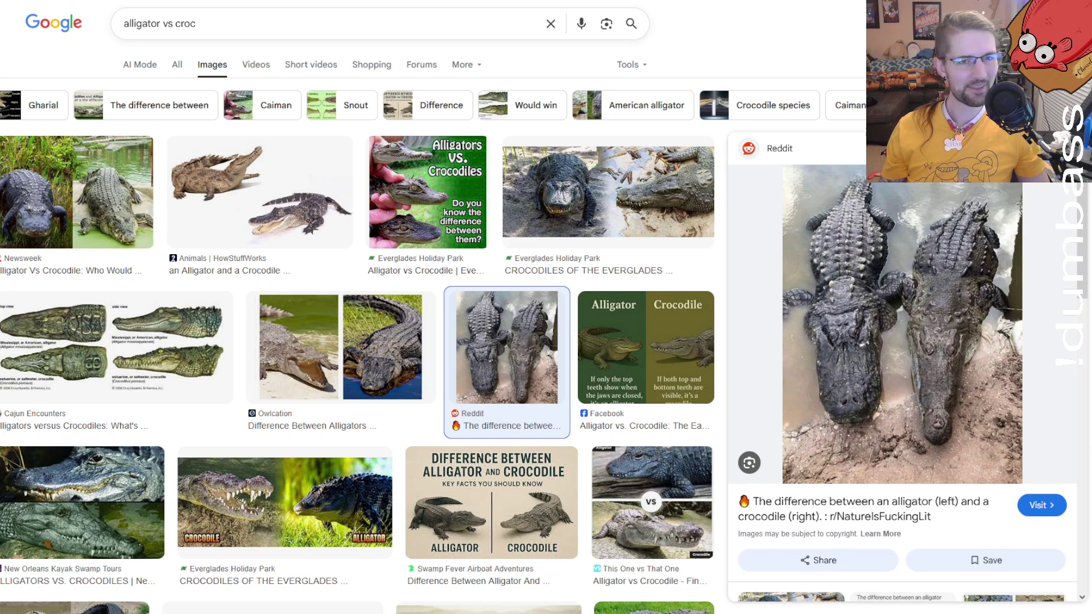
key(ctrl+w)
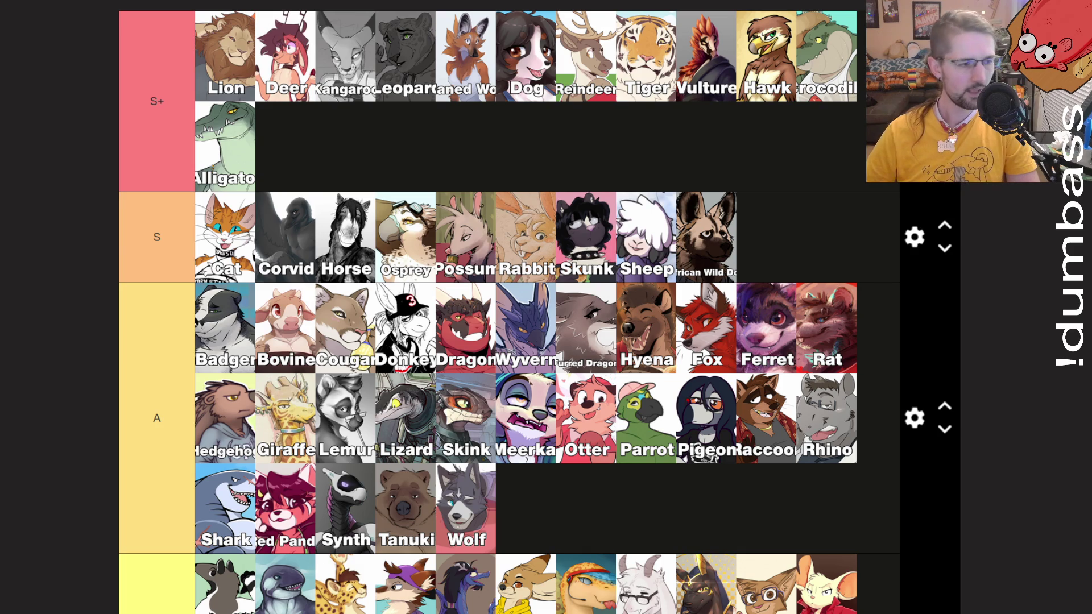
Scroll through the finished fursona tier list to review every tier, ending at the top.
scroll(534, 173, down, 10)
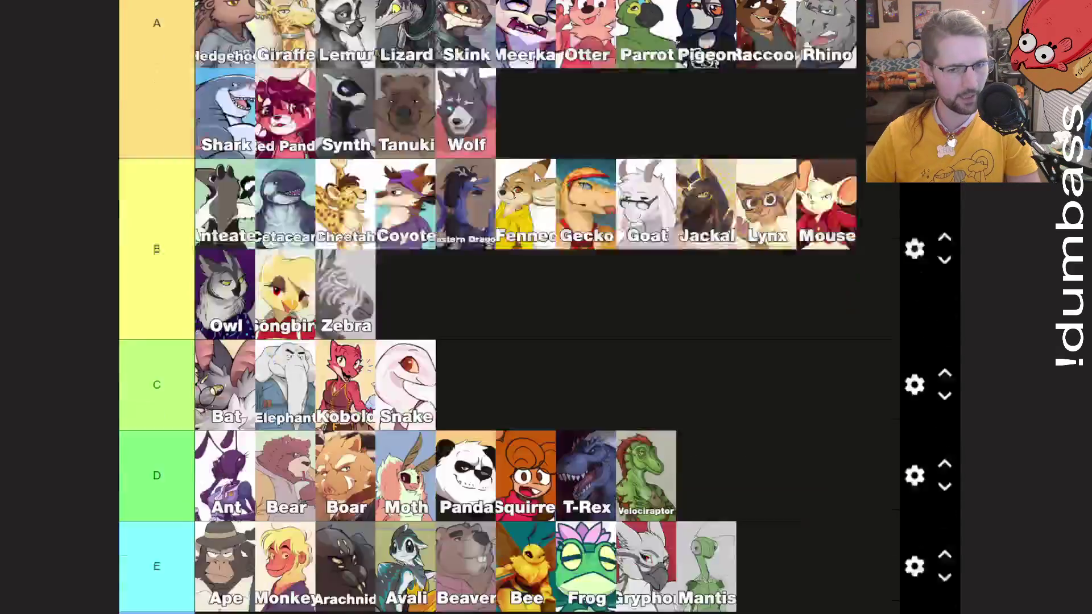
scroll(532, 171, up, 10)
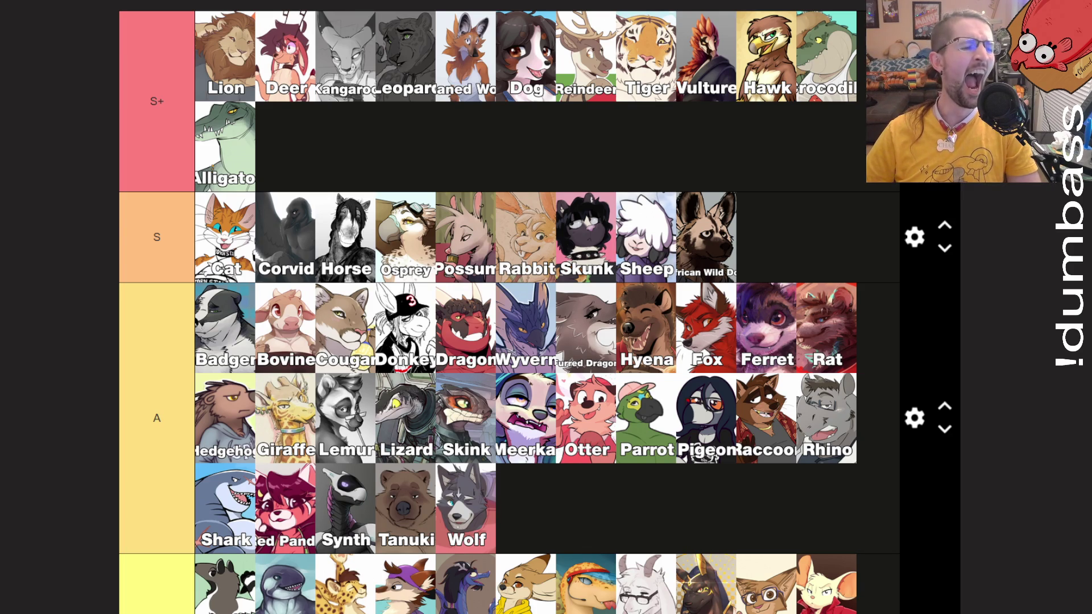
scroll(57, 177, up, 5)
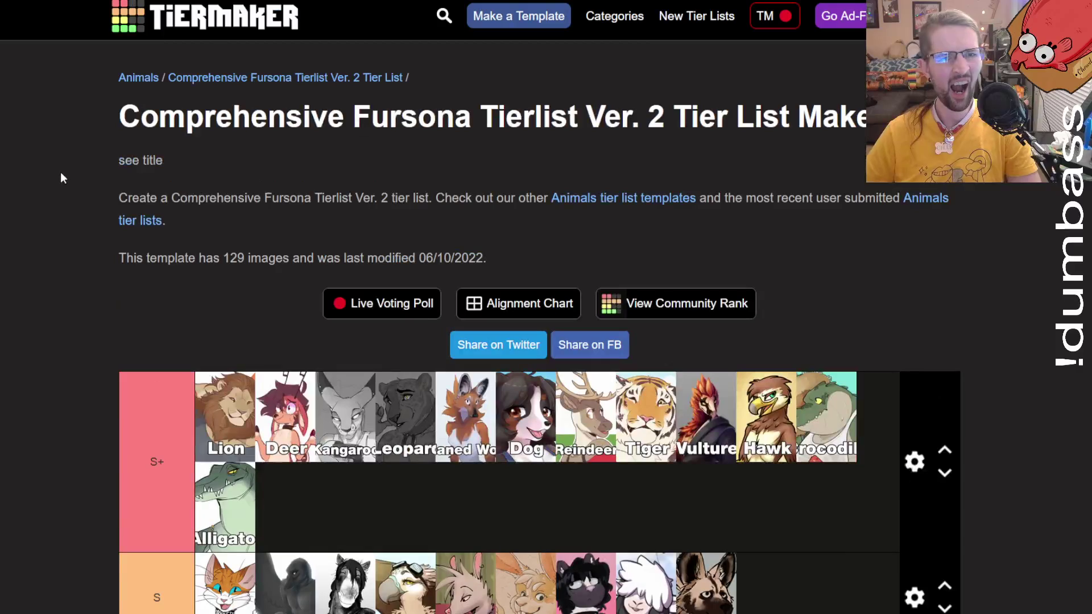
Go to the TierMaker home page and browse its Most Voted and Voting Ends Soon sections.
click(216, 38)
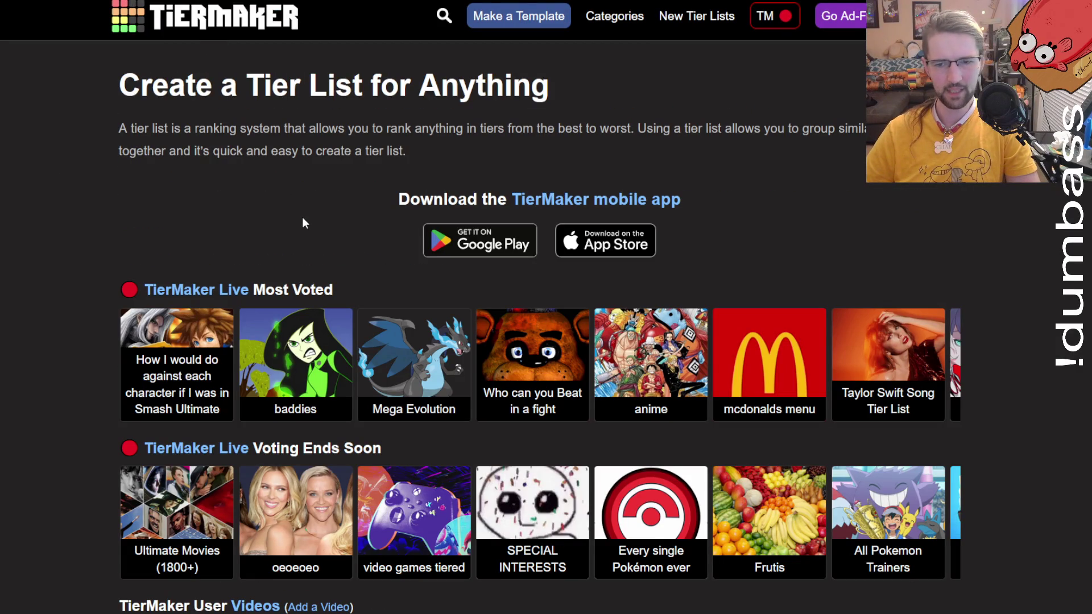
scroll(302, 216, down, 4)
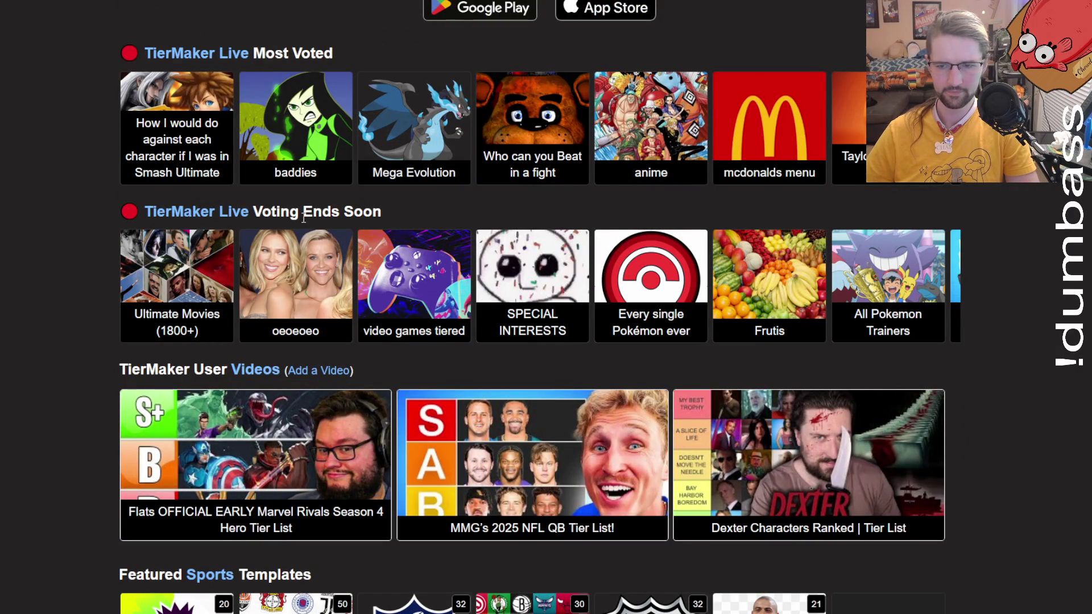
scroll(304, 217, down, 8)
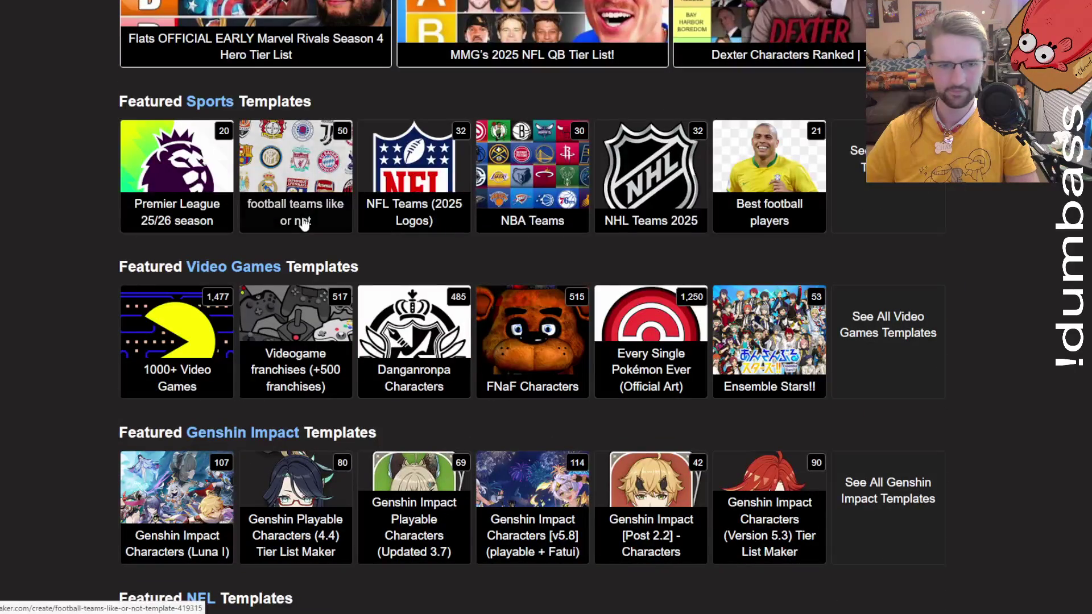
scroll(252, 125, up, 5)
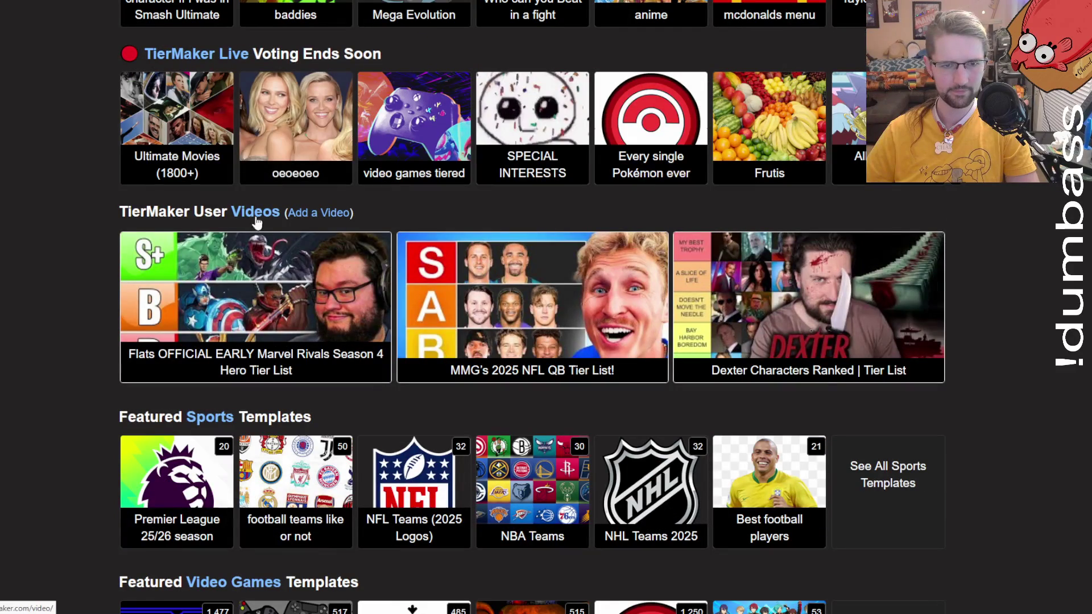
scroll(327, 216, up, 4)
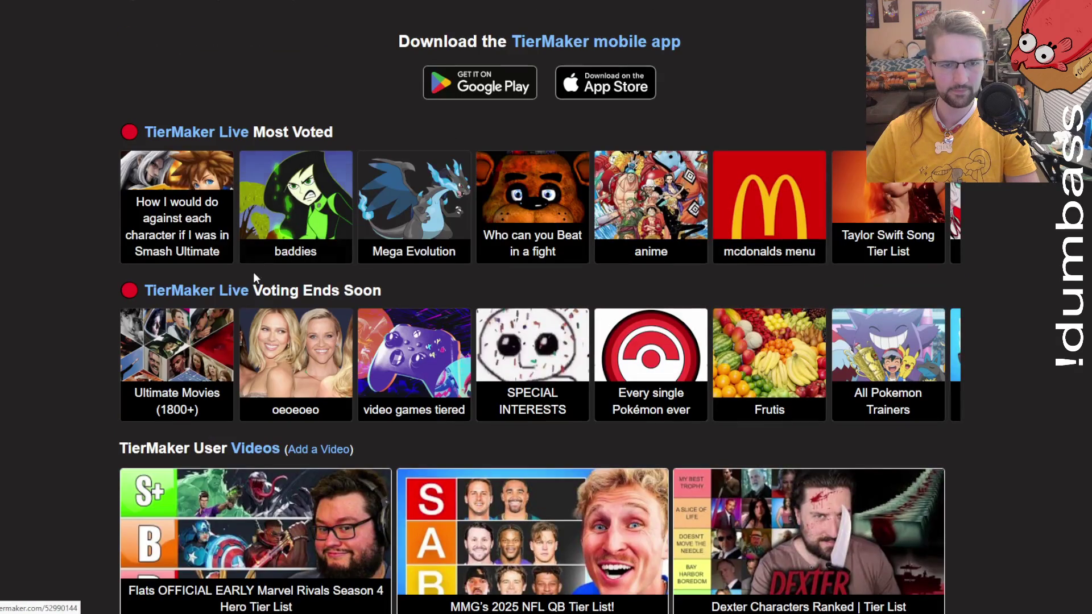
click(210, 133)
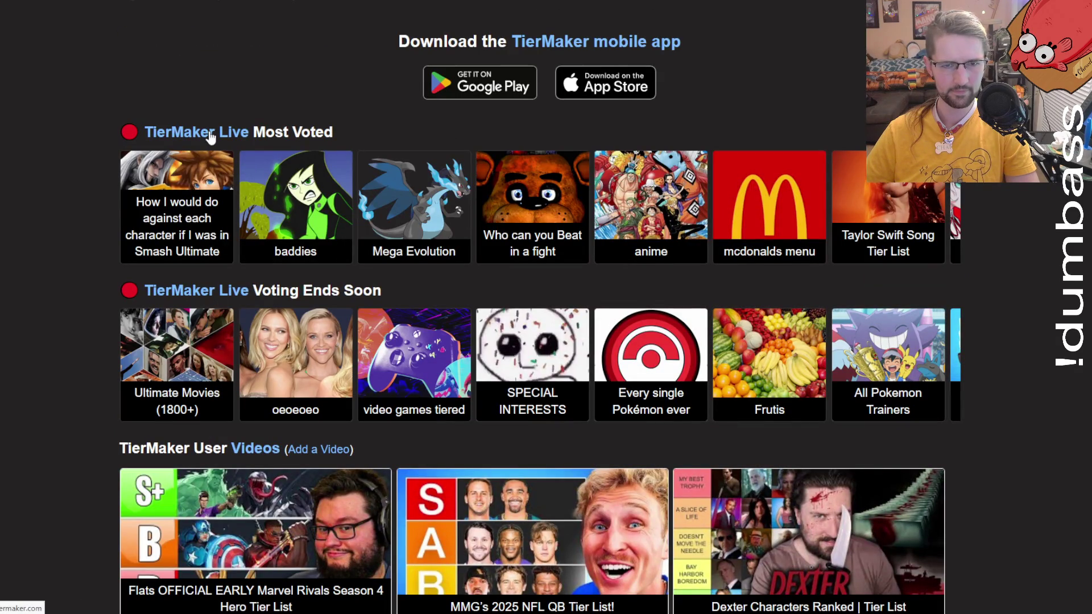
Browse the TierMaker Live page, sliding the Most Voted events carousel sideways.
scroll(209, 134, down, 18)
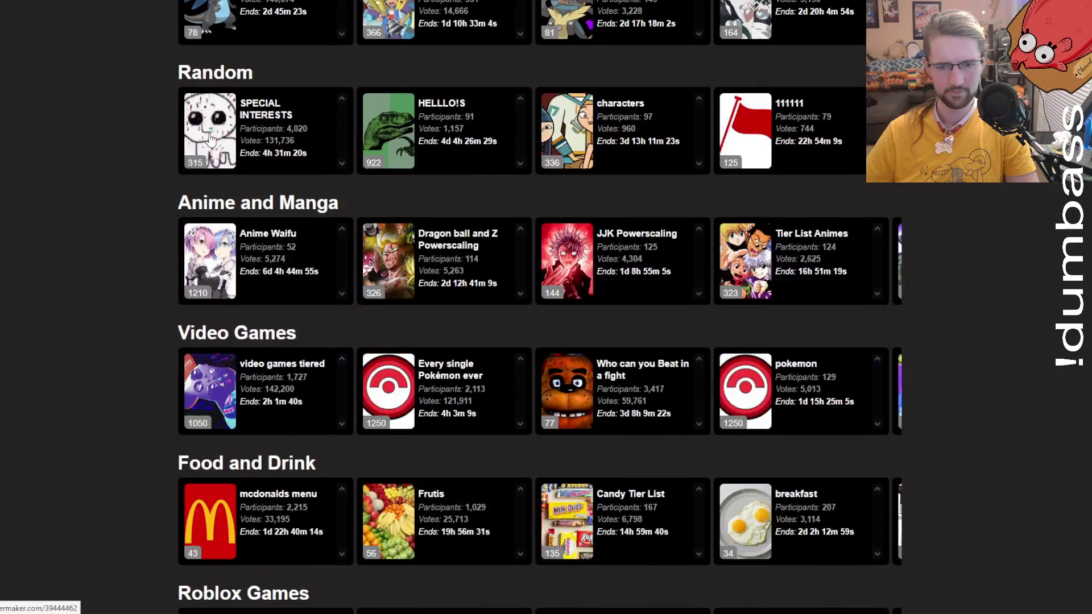
scroll(210, 137, up, 10)
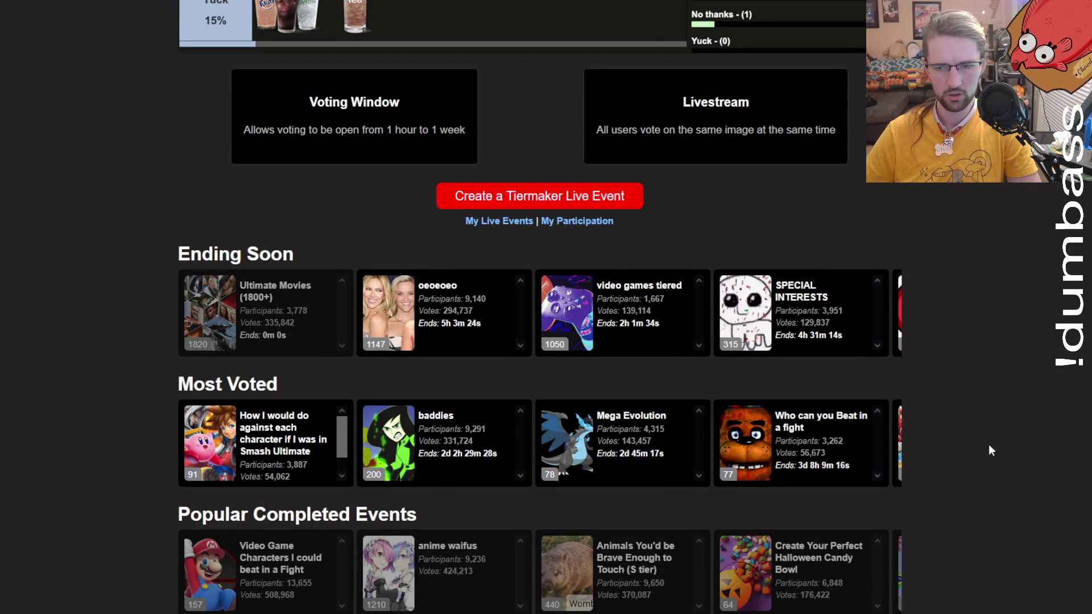
scroll(836, 472, right, 5)
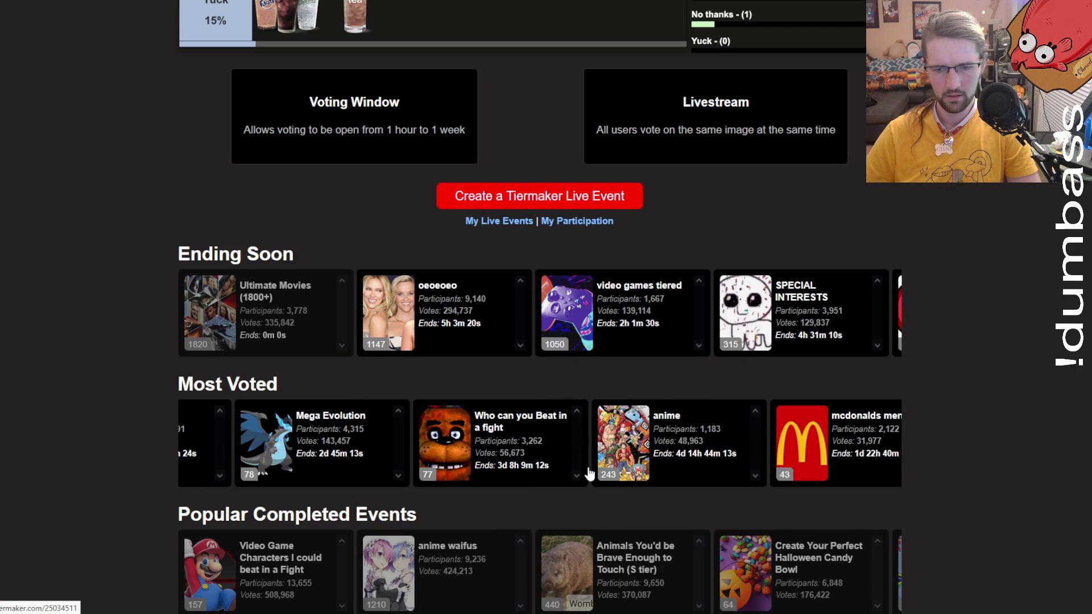
scroll(527, 461, right, 4)
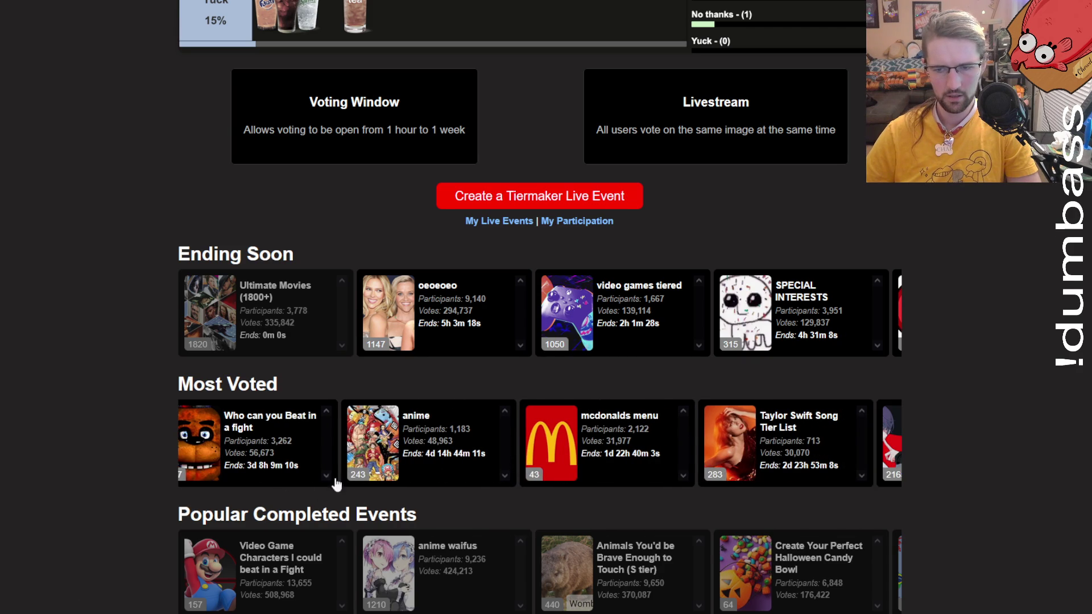
mouse_move(695, 463)
mouse_down()
mouse_move(567, 442)
mouse_move(317, 476)
mouse_move(451, 480)
mouse_move(732, 456)
mouse_move(167, 430)
mouse_up()
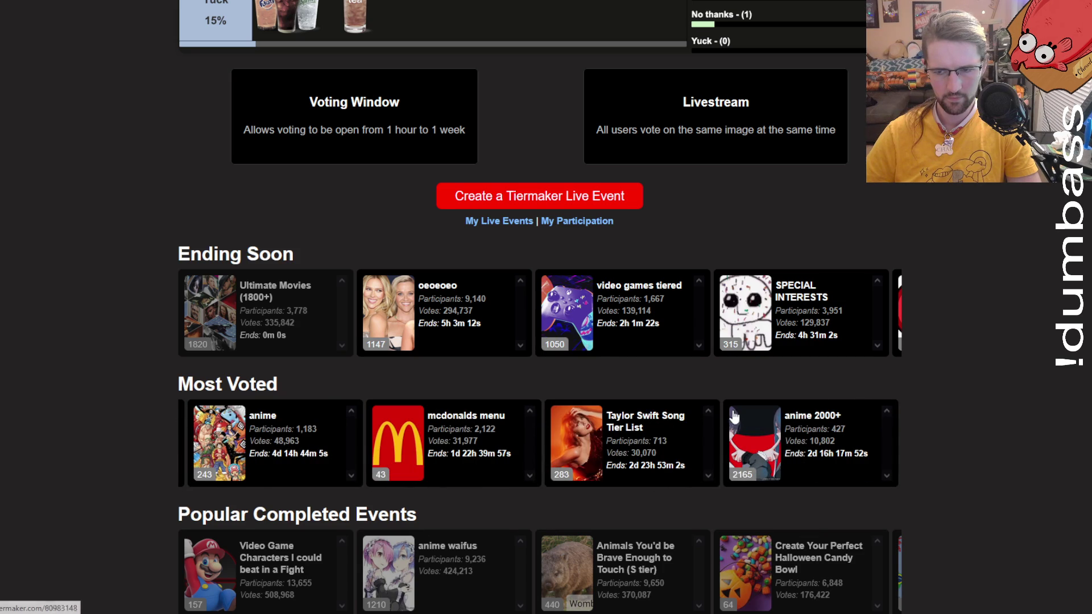